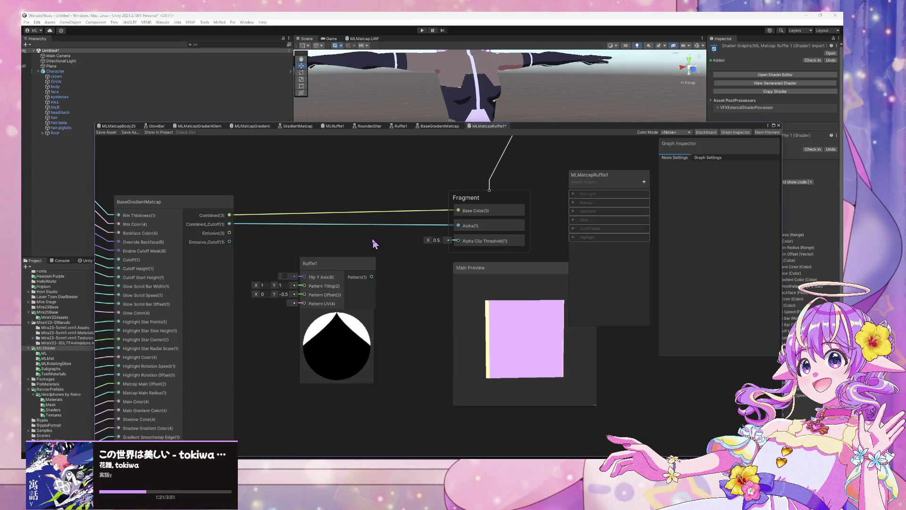
- Add a Multiply node that multiplies Combined_Cutoff by Ruffle1's Pattern and drives Fragment Alpha
key("space")
type("multiply")
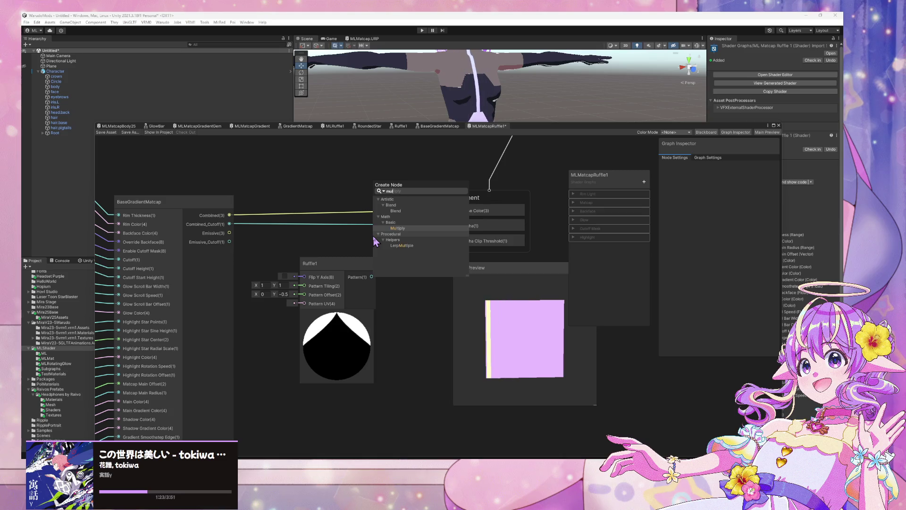
key("Return")
left_click_drag(319, 263, 300, 292)
mouse_move(230, 224)
left_mouse_down()
mouse_move(274, 287)
mouse_move(345, 260)
mouse_move(379, 264)
left_mouse_up()
left_click_drag(352, 306, 394, 276)
mouse_move(444, 264)
left_mouse_down()
mouse_move(462, 221)
mouse_move(496, 198)
left_mouse_up()
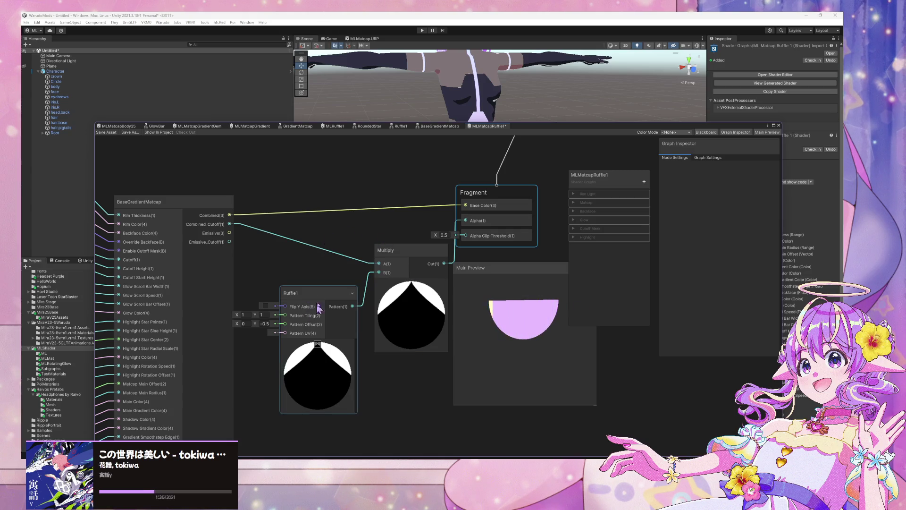
left_click_drag(320, 309, 323, 331)
scroll(369, 251, "down", 5)
- Reposition the Multiply, Fragment and Ruffle1 nodes so Fragment and Ruffle1 sit together in view
left_click_drag(378, 256, 387, 284)
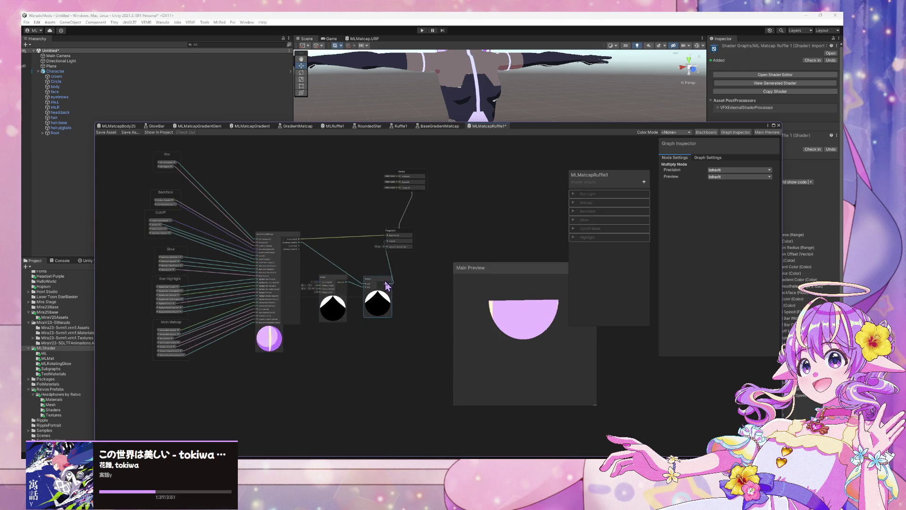
left_click_drag(403, 237, 431, 223)
left_click_drag(382, 282, 387, 274)
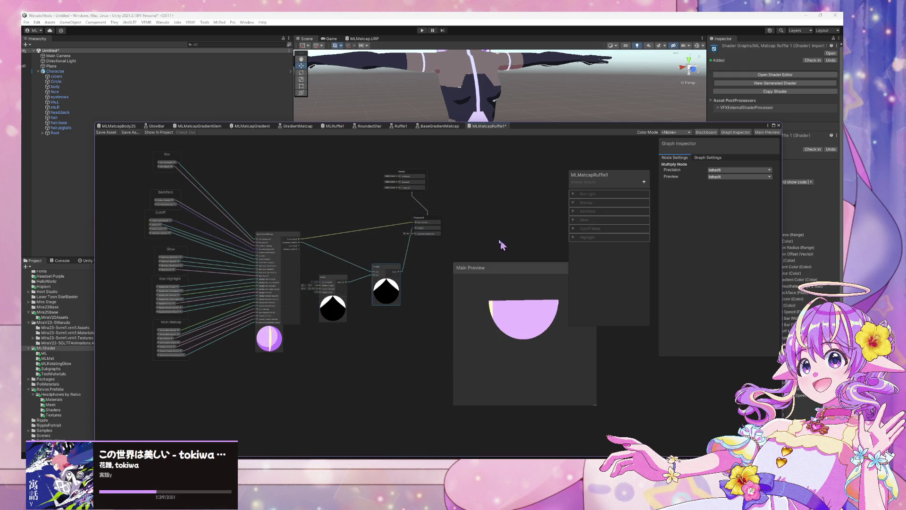
scroll(354, 235, "up", 5)
left_click_drag(330, 260, 349, 270)
left_click_drag(416, 139, 568, 182)
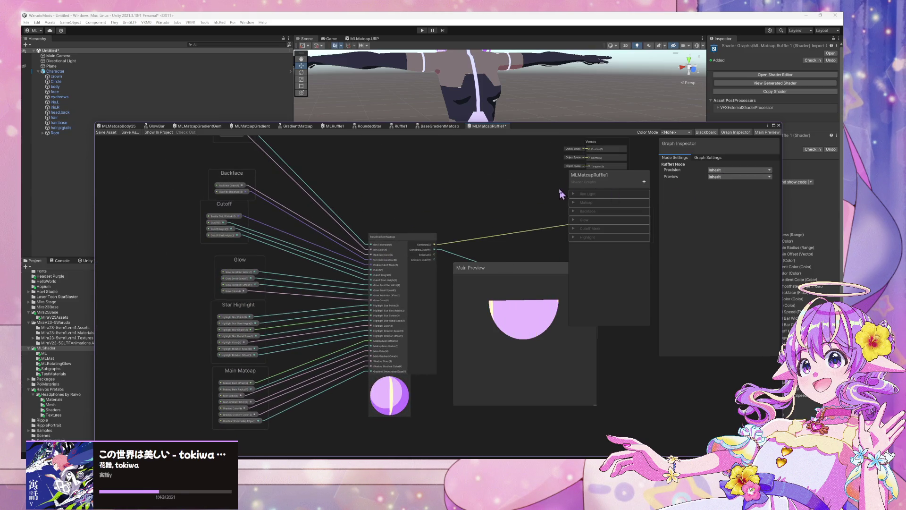
left_click_drag(483, 195, 405, 189)
left_click(644, 182)
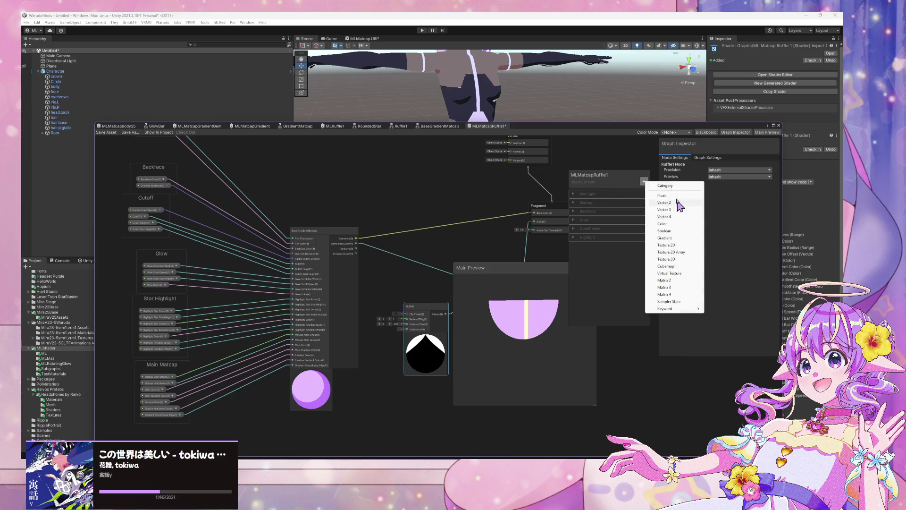
- Add a new Category entry to the bottom of the MLMatcapRuffle1 blackboard
left_click(682, 185)
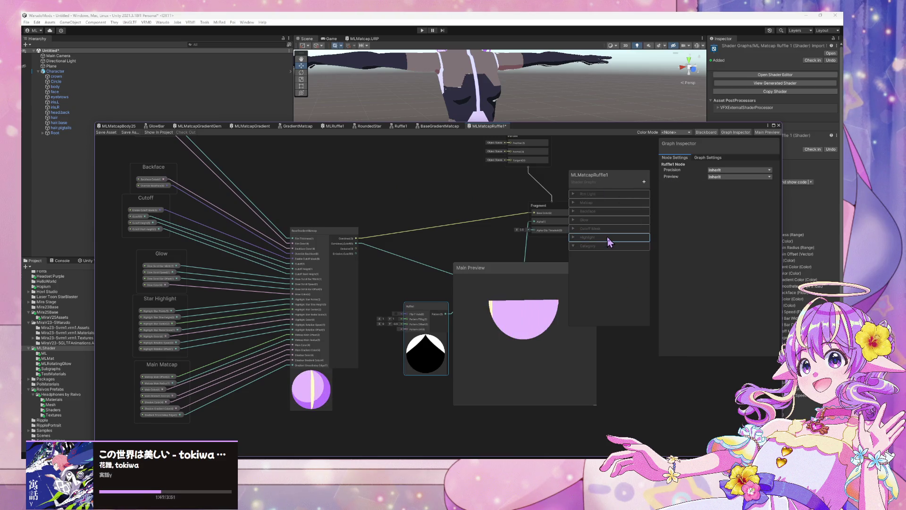
left_click(589, 251)
left_click(586, 252)
double_click(583, 251)
left_click(644, 181)
key("Escape")
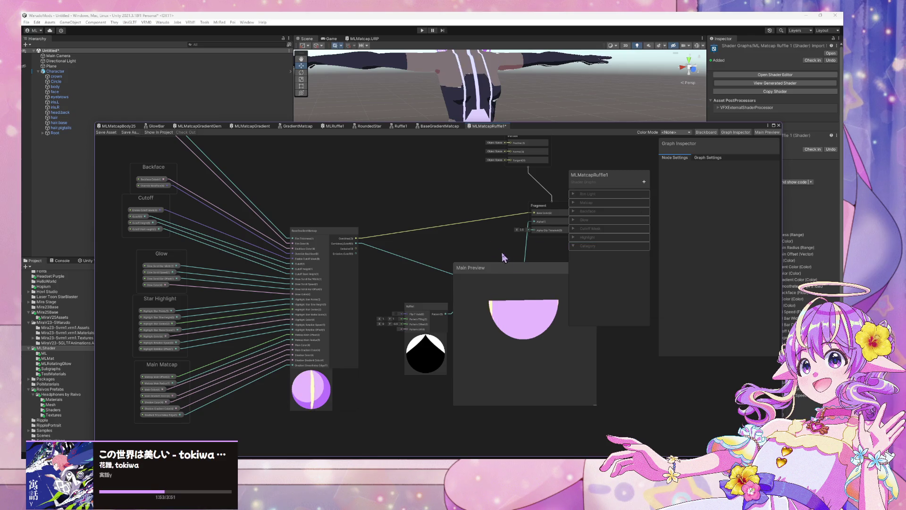
left_click(644, 182)
left_click(573, 242)
- Review the Highlight, Cutoff Mask, Glow, Matcap and Rim Light categories by expanding and collapsing them
left_click(573, 237)
left_click(573, 237)
left_click(574, 229)
left_click(575, 228)
left_click(574, 220)
left_click(574, 220)
left_click(573, 204)
left_click(574, 203)
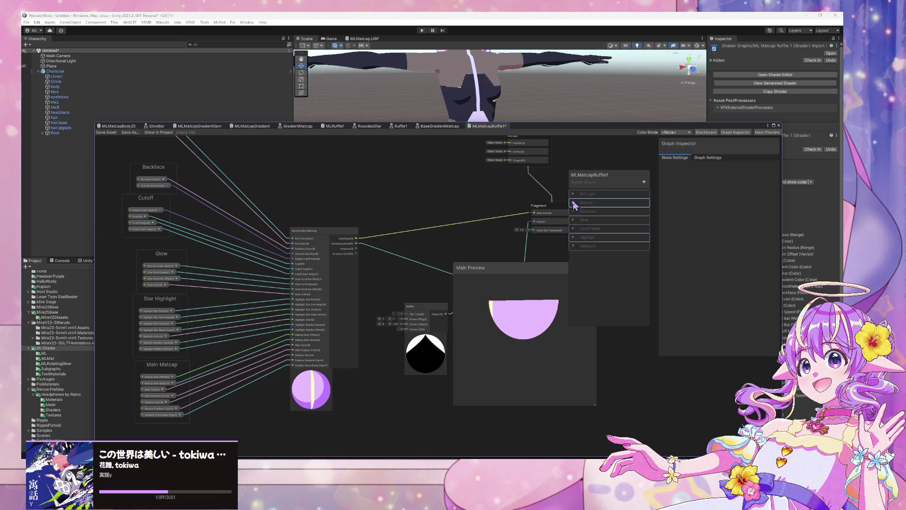
left_click(574, 194)
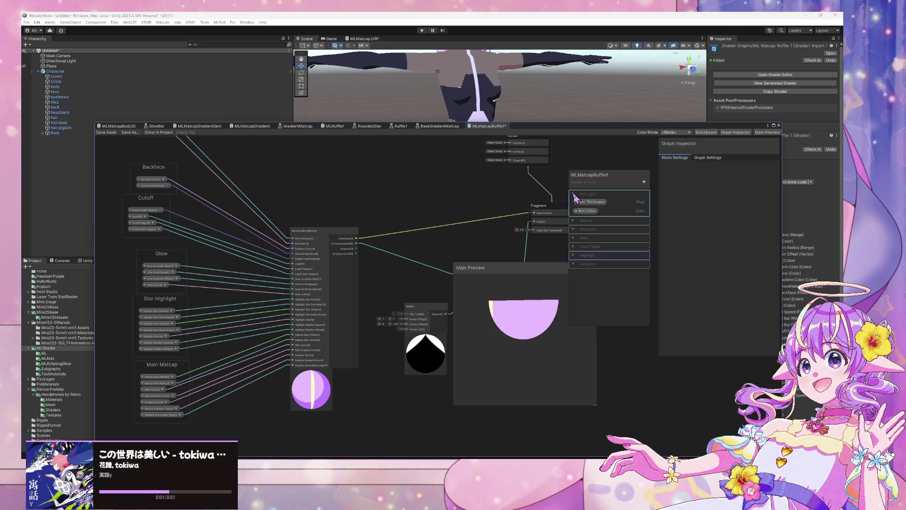
left_click(575, 195)
left_click_drag(590, 128, 612, 377)
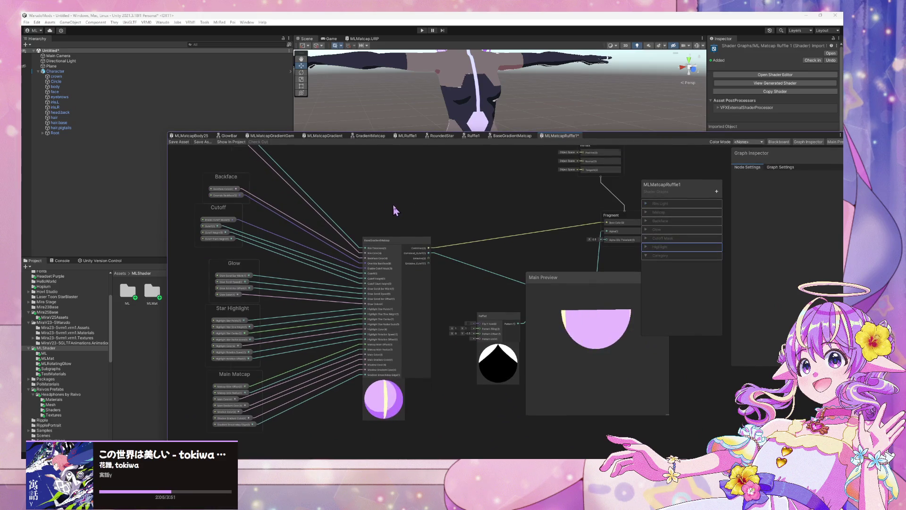
- Rename the new blackboard category to Pattern
left_click_drag(474, 226, 379, 181)
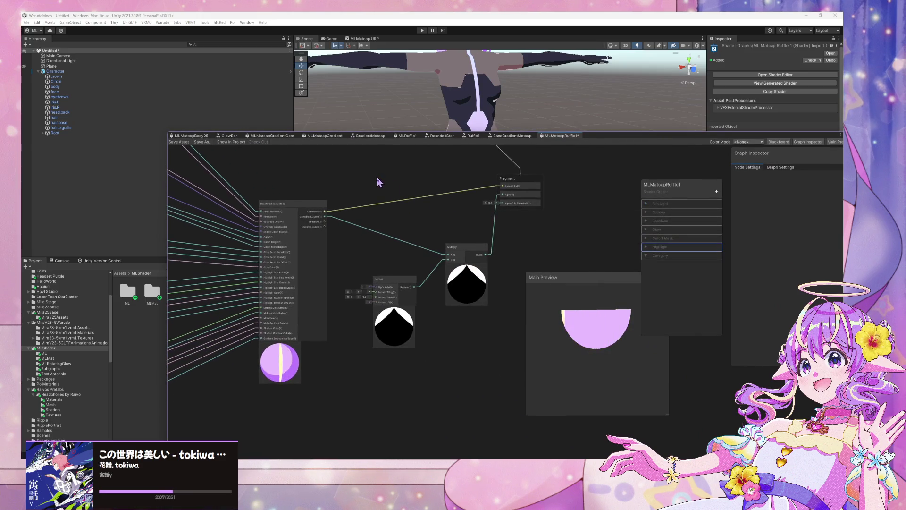
double_click(661, 256)
type("Pat")
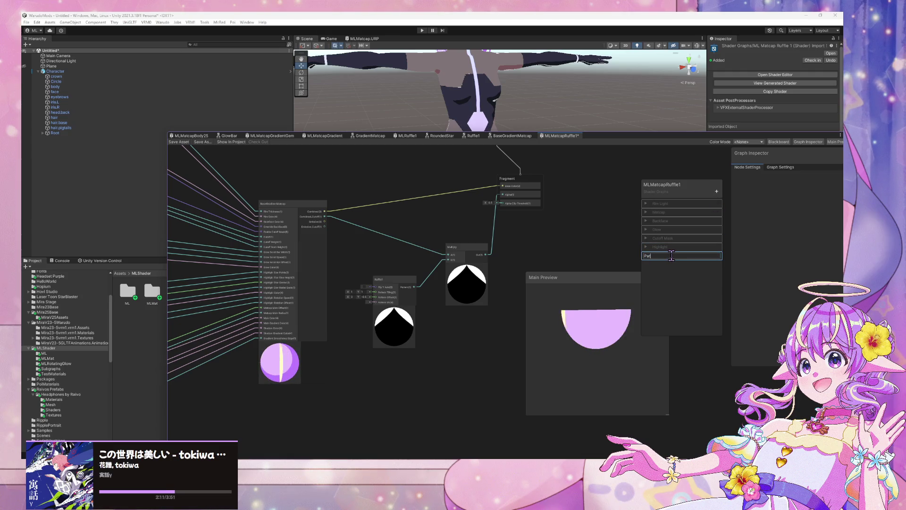
type("tern")
key("Return")
- Add a Vector2 property named Pattern Tiling under the Pattern category
left_click(716, 191)
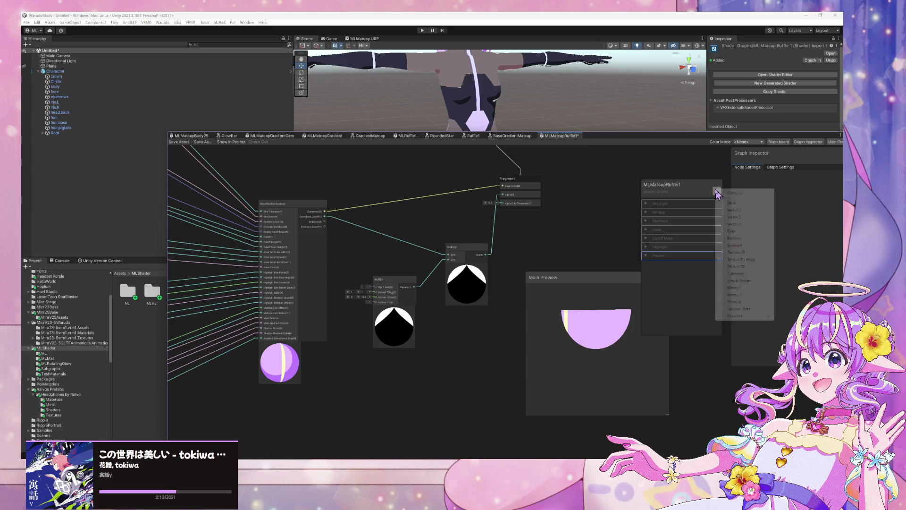
left_click(754, 209)
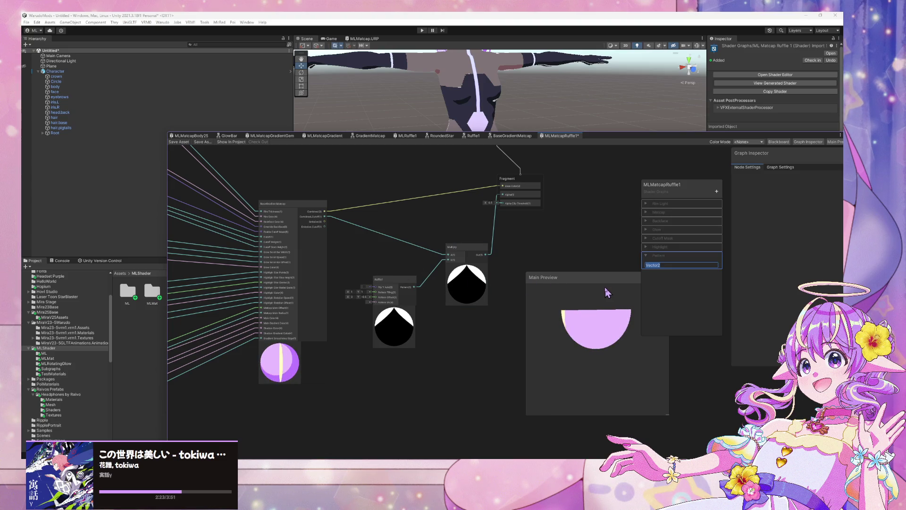
key("BackSpace")
type("PAtt")
key("Return")
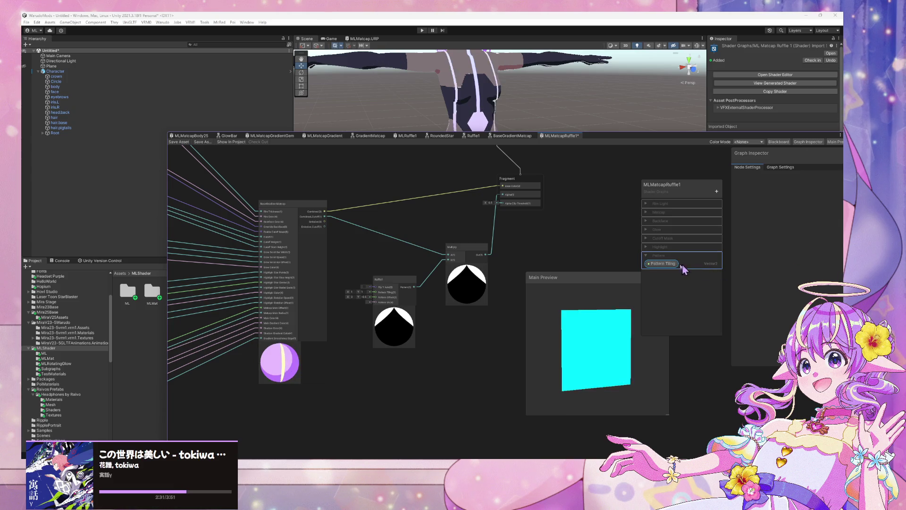
- Set Pattern Tiling's default to (1, 1) and place its property node beside Ruffle1
scroll(302, 400, "up", 2)
scroll(303, 400, "up", 1)
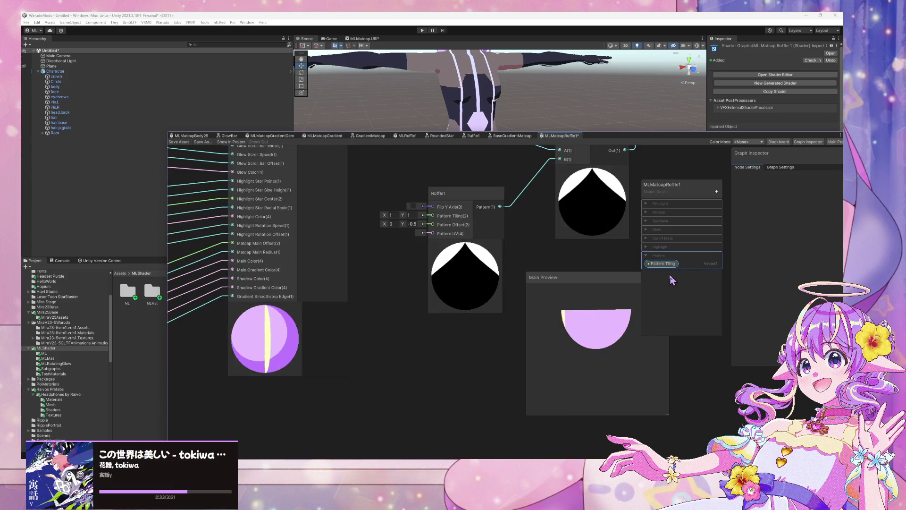
left_click(779, 167)
left_click(751, 167)
left_click(663, 264)
left_click(798, 202)
type("1")
key("Tab")
type("1")
mouse_move(663, 264)
left_mouse_down()
mouse_move(551, 307)
mouse_move(386, 242)
mouse_move(419, 264)
mouse_move(433, 216)
mouse_move(478, 209)
left_mouse_up()
mouse_move(399, 262)
left_mouse_down()
mouse_move(383, 211)
mouse_move(401, 226)
mouse_move(361, 251)
left_mouse_up()
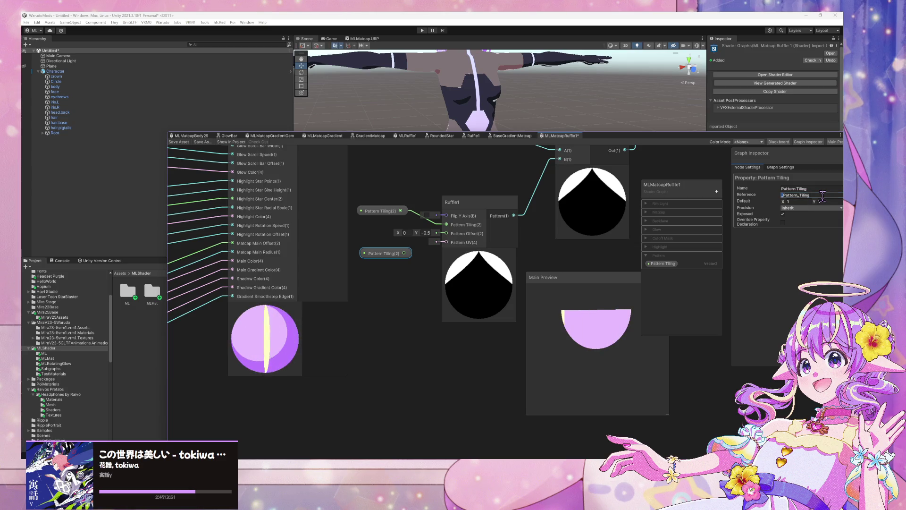
- Duplicate Pattern Tiling as Pattern Offset and wire Pattern Tiling into Ruffle1's tiling input
left_click(716, 191)
left_click(691, 266)
right_click(671, 263)
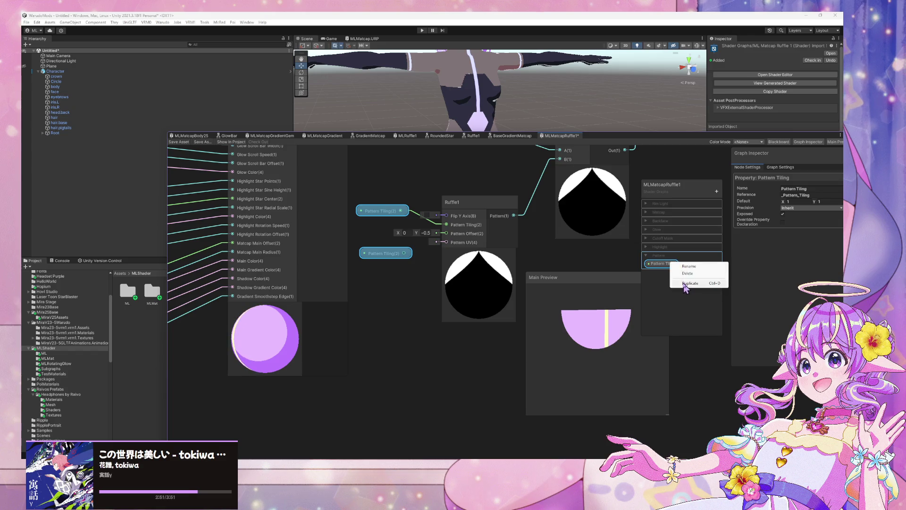
left_click(689, 283)
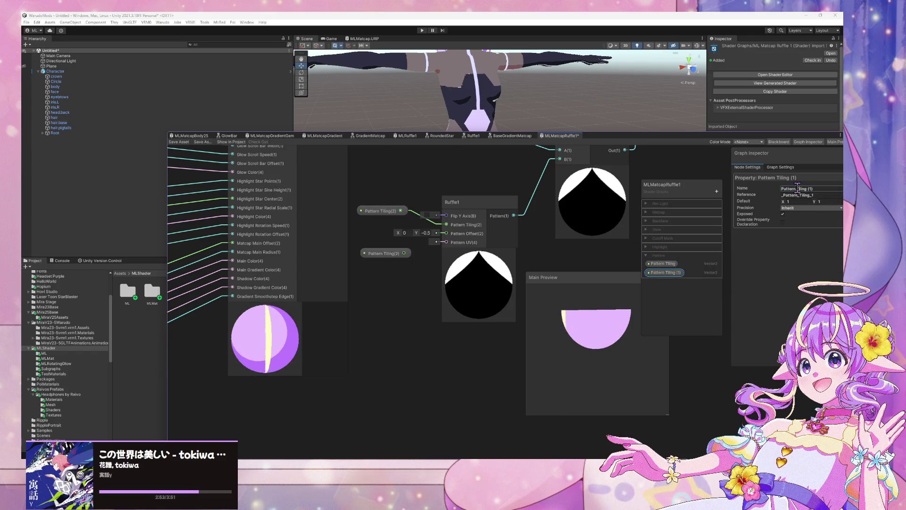
key("BackSpace")
key("BackSpace")
key("BackSpace")
key("Return")
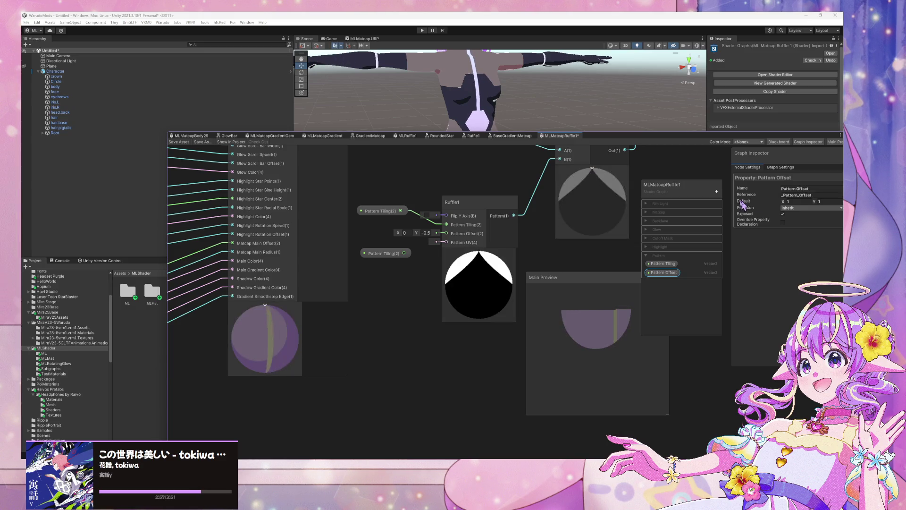
left_click(388, 254)
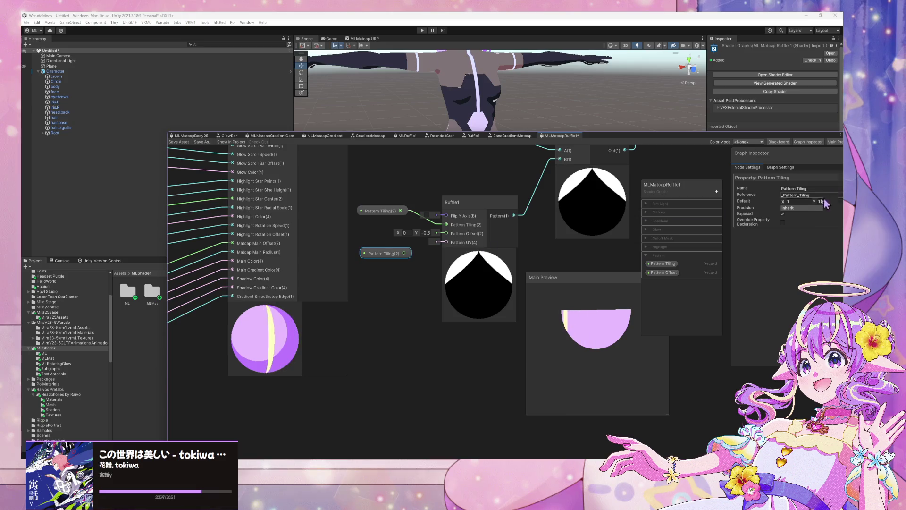
mouse_move(388, 257)
left_mouse_down()
mouse_move(401, 237)
mouse_move(384, 215)
left_mouse_up()
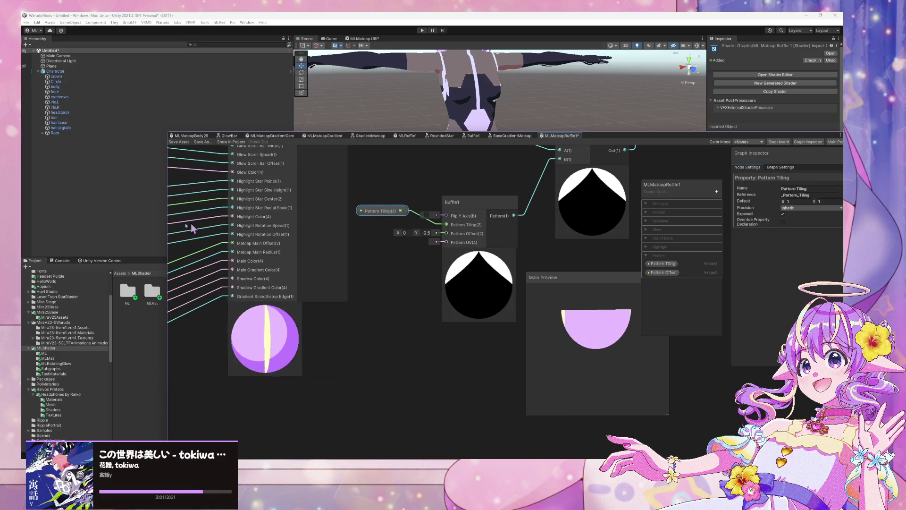
- Place a Pattern Offset node defaulting to (0, -0.5) beside Pattern Tiling
mouse_move(664, 272)
left_mouse_down()
mouse_move(384, 262)
mouse_move(446, 234)
left_mouse_up()
left_click(832, 202)
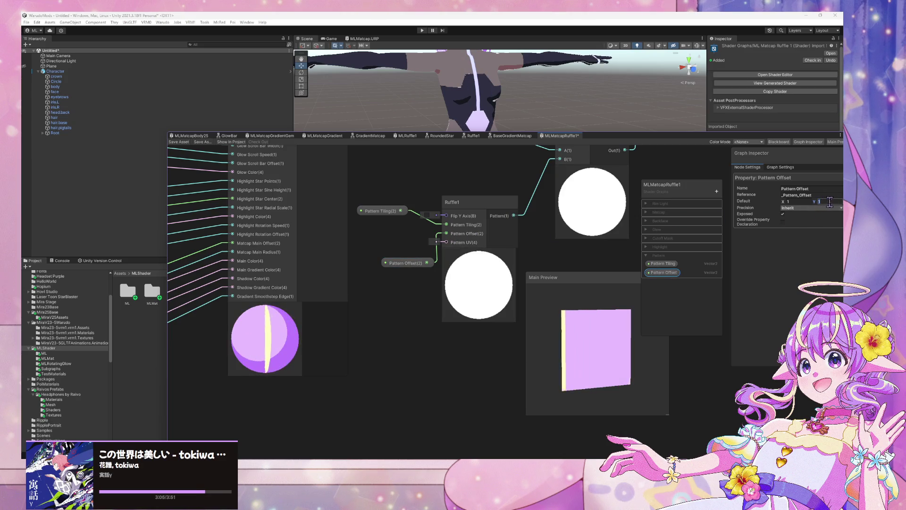
left_click(788, 202)
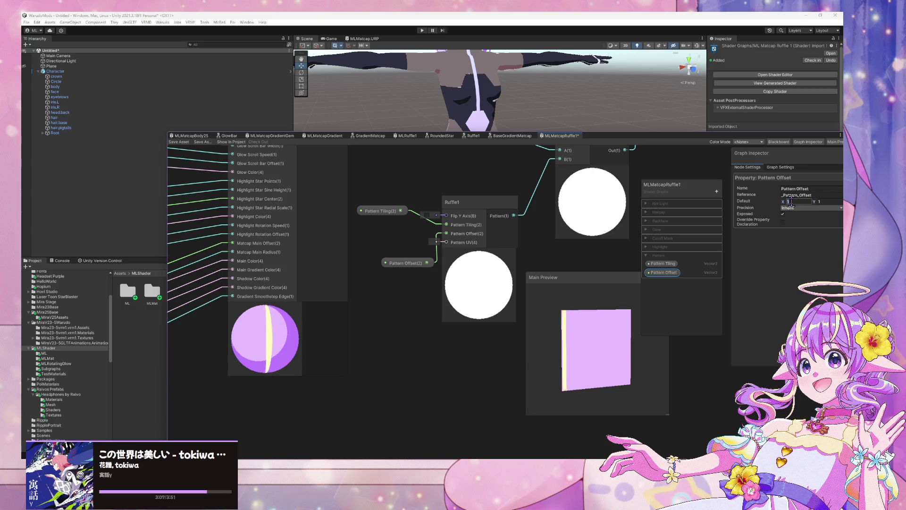
type("0")
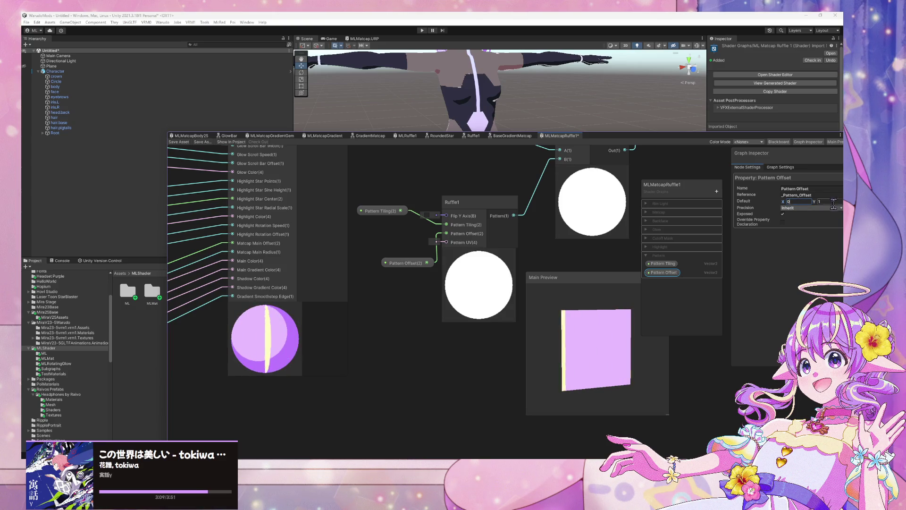
left_click(833, 202)
type("-0.5")
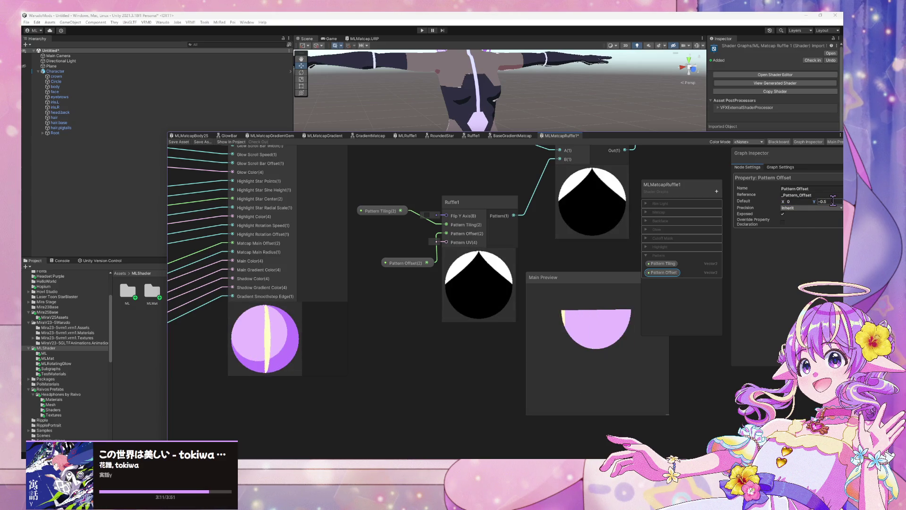
mouse_move(405, 266)
left_mouse_down()
mouse_move(380, 232)
mouse_move(382, 215)
left_mouse_up()
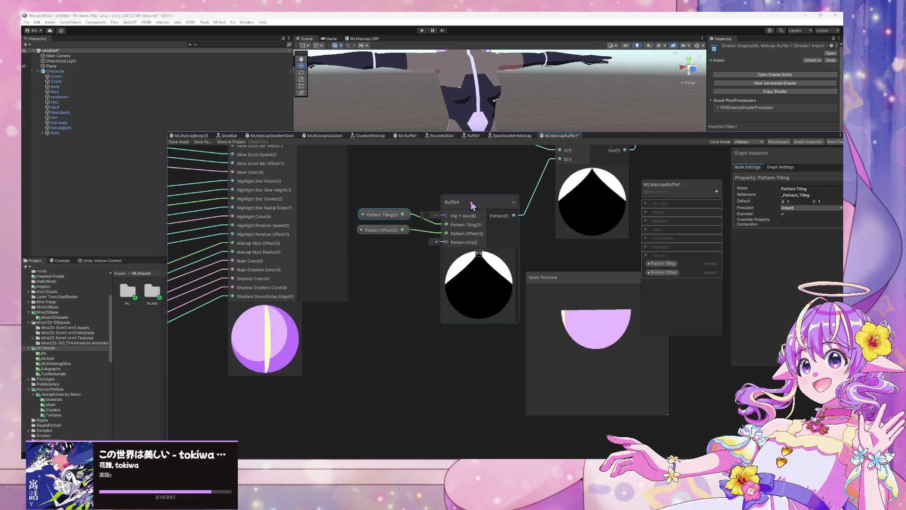
mouse_move(383, 231)
left_mouse_down()
mouse_move(386, 241)
mouse_move(383, 228)
left_mouse_up()
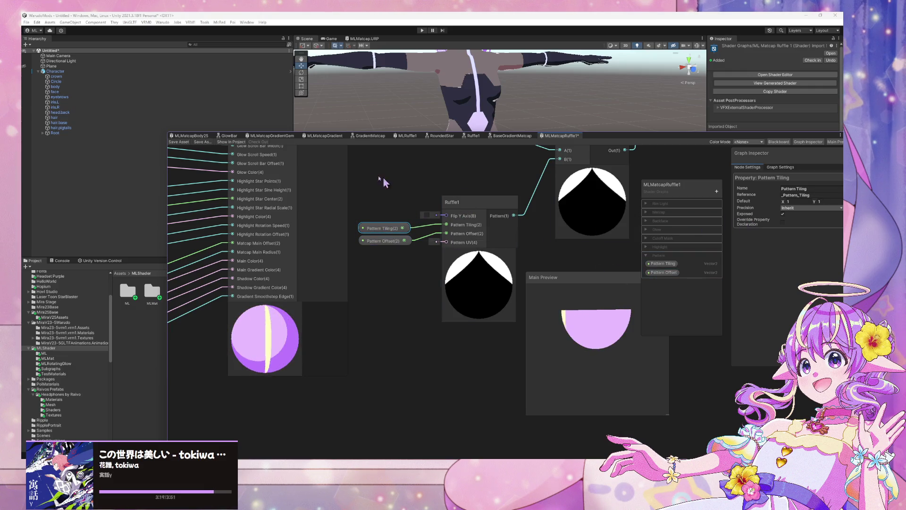
- Inside Ruffle1, rename the Flip Y Axis property to Flip Pattern Y Axis and save
double_click(463, 203)
left_click(250, 309)
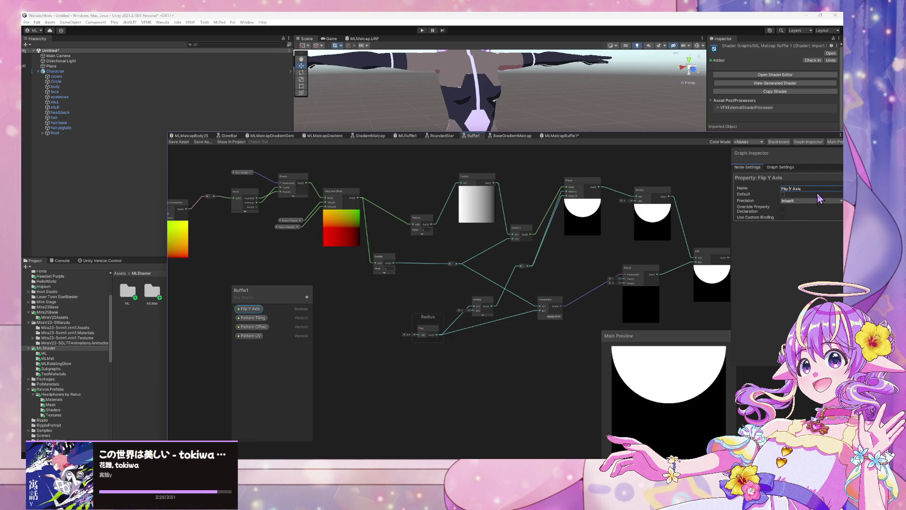
type("ern")
left_click(343, 316)
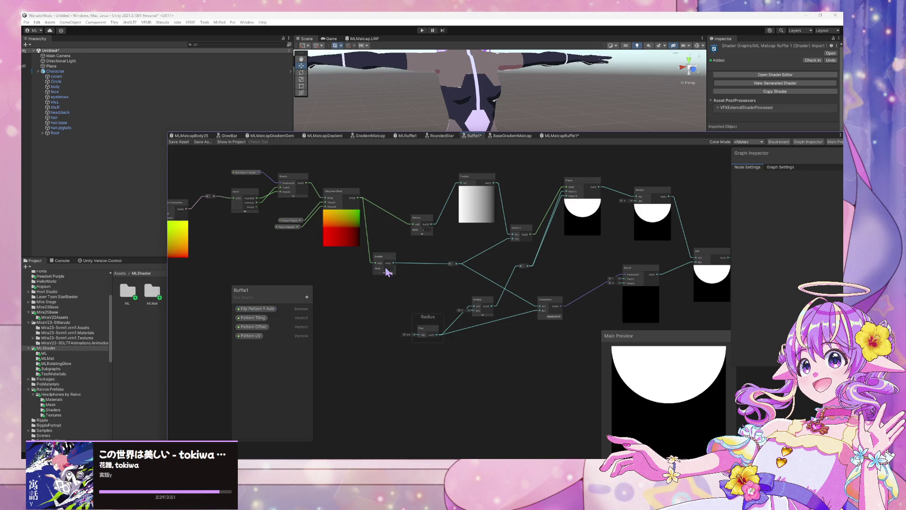
key("ctrl+s")
- From MLMatcapRuffle1, reopen the Ruffle1 sub graph and move Flip Pattern Y Axis up-left
left_click(561, 136)
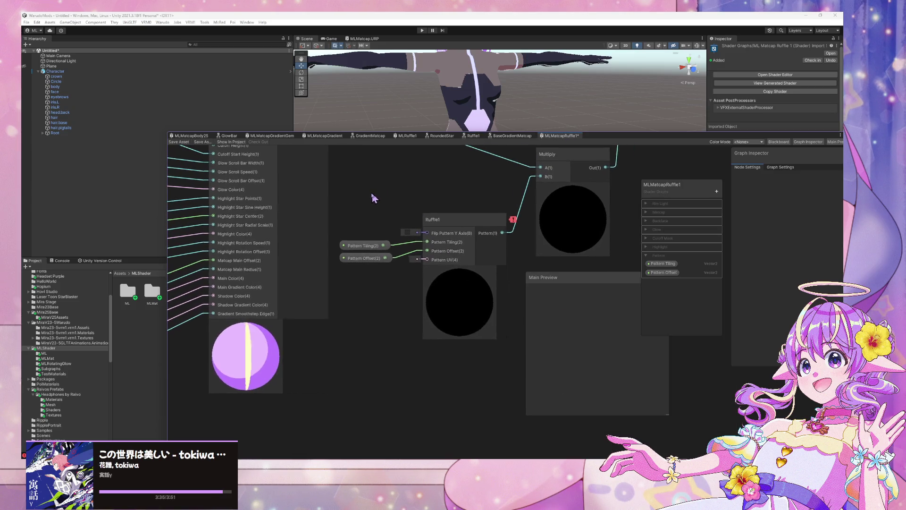
mouse_move(513, 222)
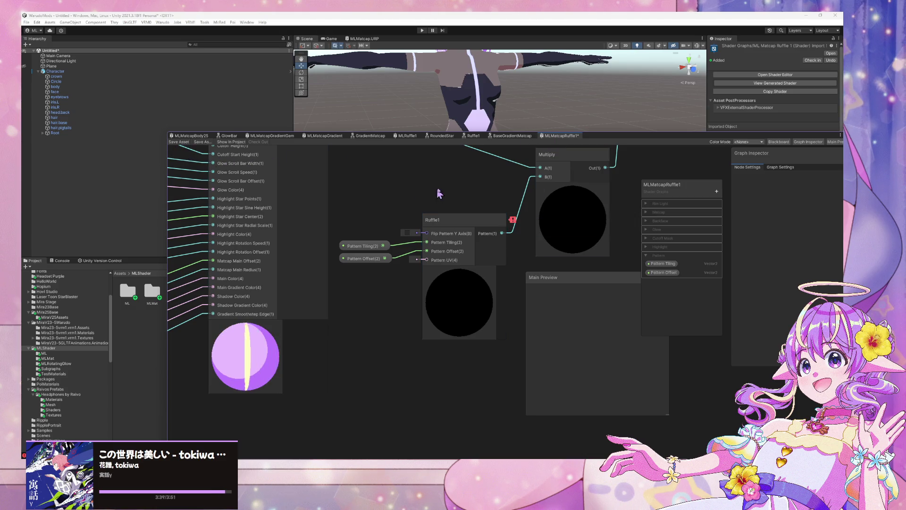
left_click_drag(439, 194, 429, 203)
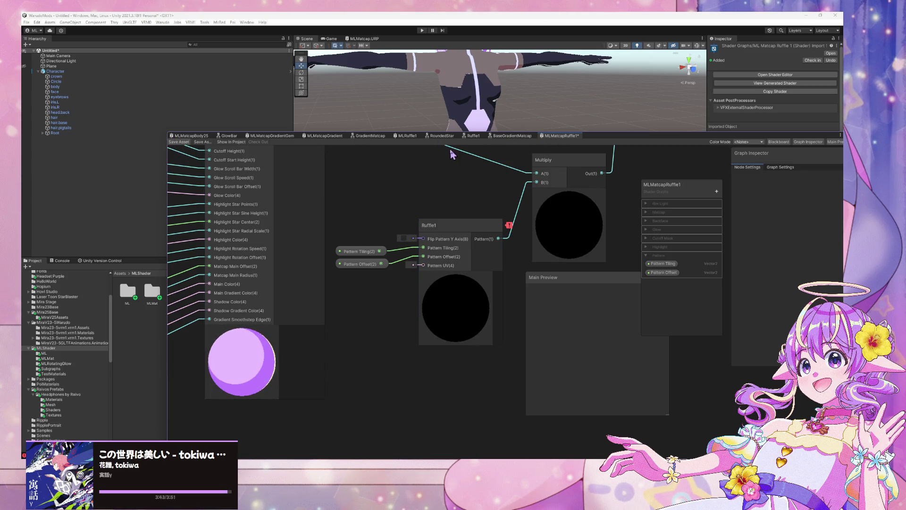
double_click(449, 233)
scroll(448, 233, "up", 5)
mouse_move(419, 192)
left_mouse_down()
mouse_move(399, 207)
mouse_move(394, 191)
mouse_move(407, 186)
left_mouse_up()
- Move the Branch On Input Connection node down-right and copy it
right_click(409, 189)
left_click(347, 175)
scroll(458, 184, "down", 3)
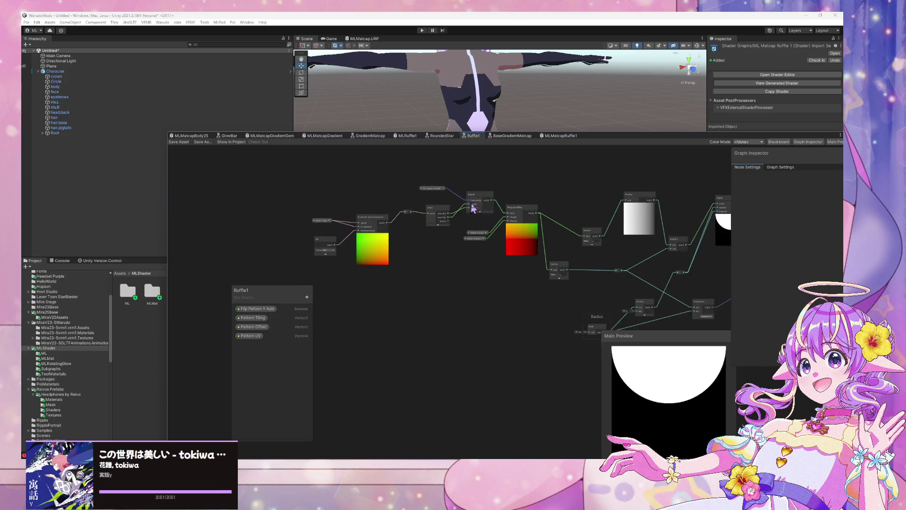
scroll(464, 287, "up", 1)
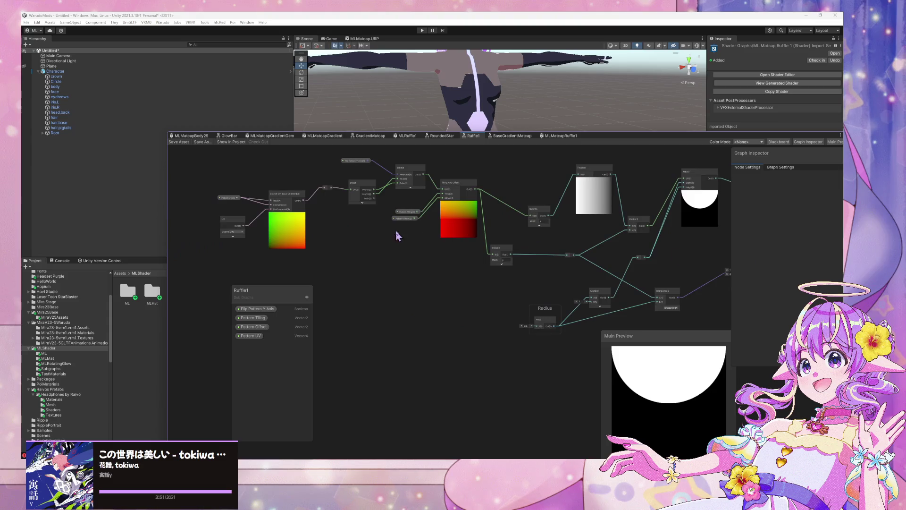
scroll(578, 261, "up", 3)
mouse_move(390, 185)
left_mouse_down()
mouse_move(412, 236)
mouse_move(202, 144)
mouse_move(461, 242)
mouse_move(466, 254)
left_mouse_up()
right_click(466, 254)
left_click(484, 296)
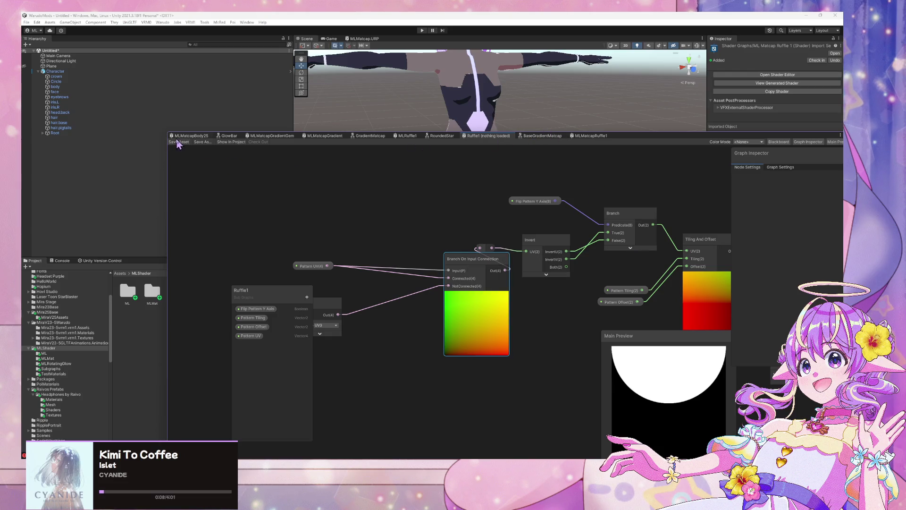
- Close the 'Ruffle1 (nothing loaded)' tab and shift the graph window to reveal the project files
right_click(481, 142)
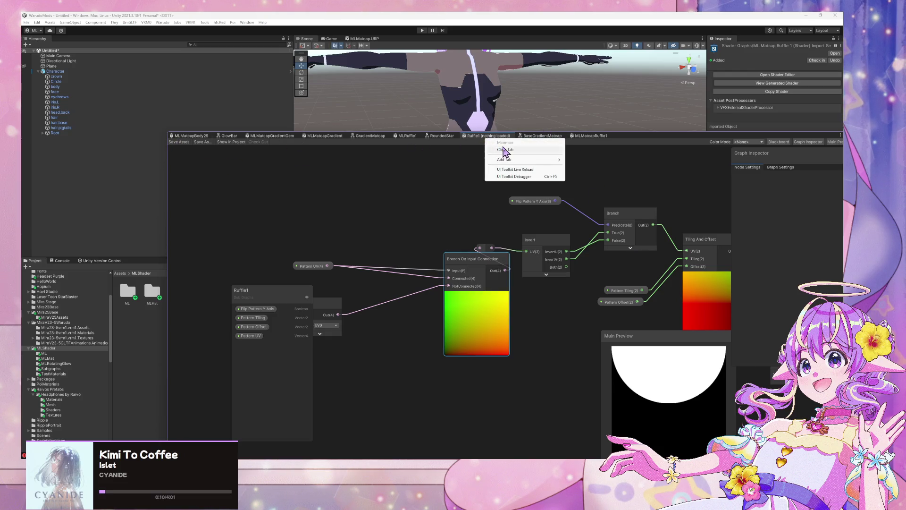
left_click(505, 152)
mouse_move(609, 146)
left_mouse_down()
mouse_move(717, 265)
mouse_move(646, 332)
left_mouse_up()
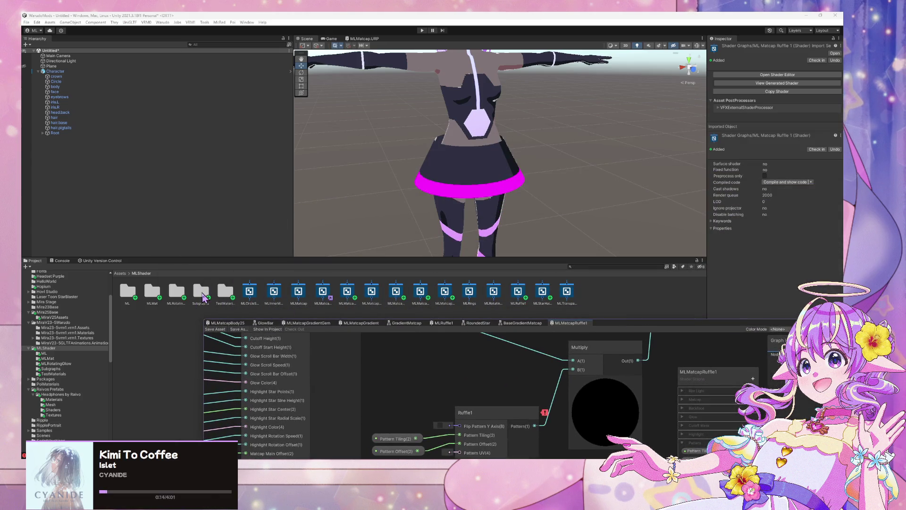
- Reopen the Ruffle1 sub graph from the Subgraphs folder in the project
double_click(200, 293)
double_click(249, 291)
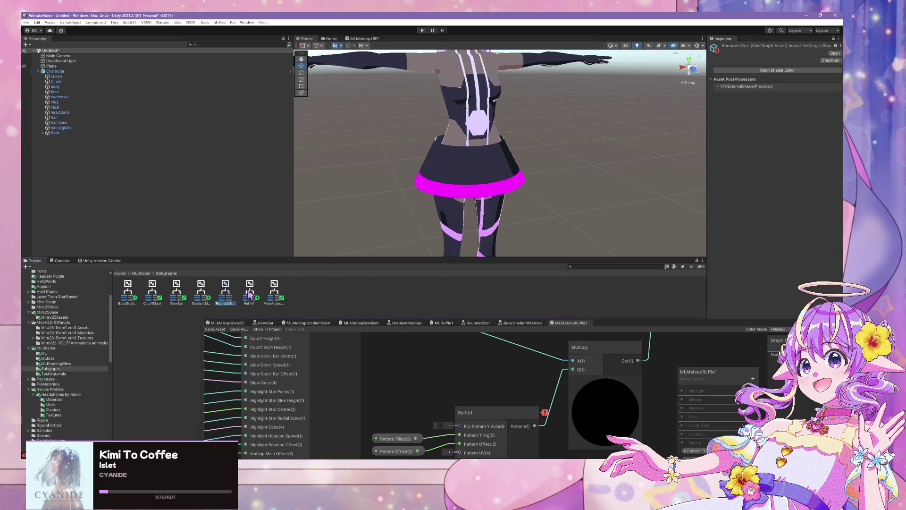
left_click_drag(645, 329, 584, 172)
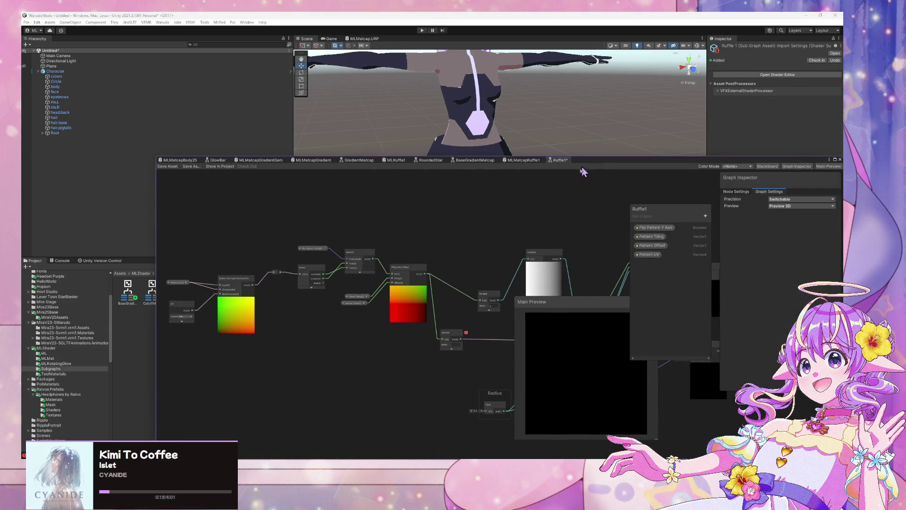
scroll(331, 266, "up", 3)
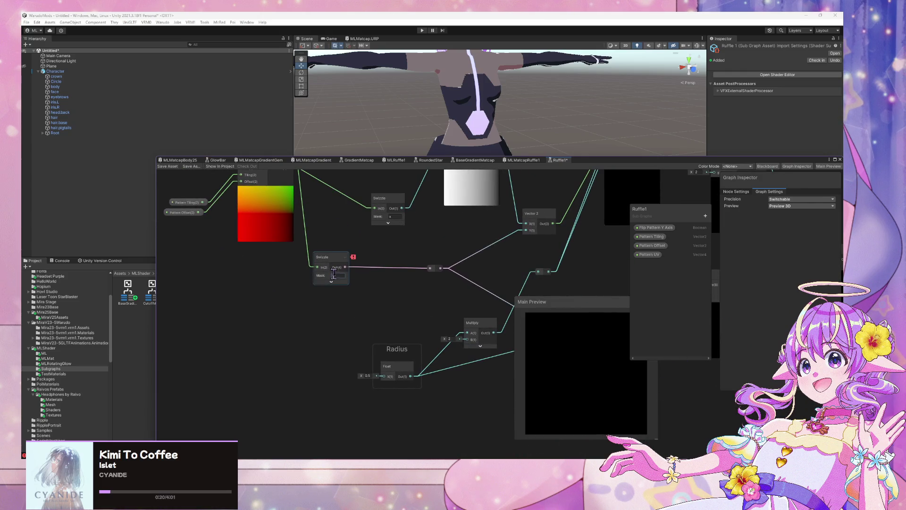
scroll(430, 291, "down", 2)
scroll(357, 250, "down", 1)
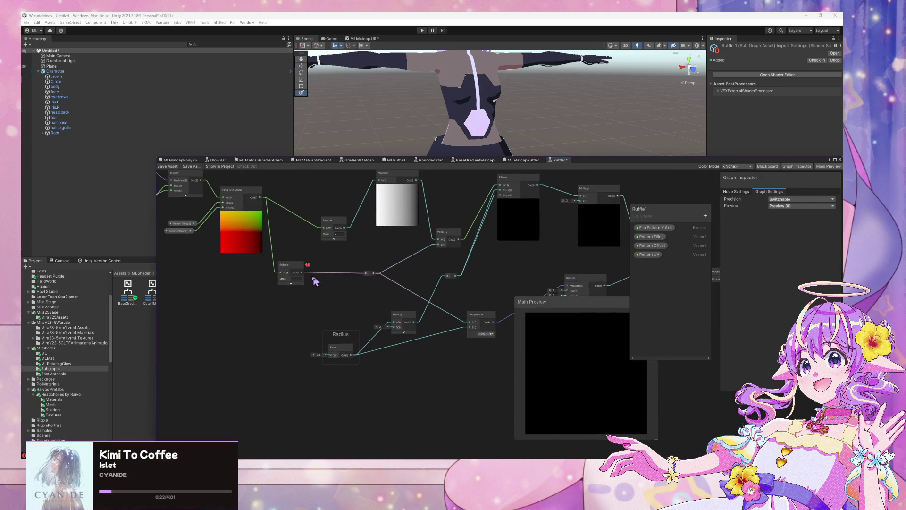
scroll(371, 230, "up", 1)
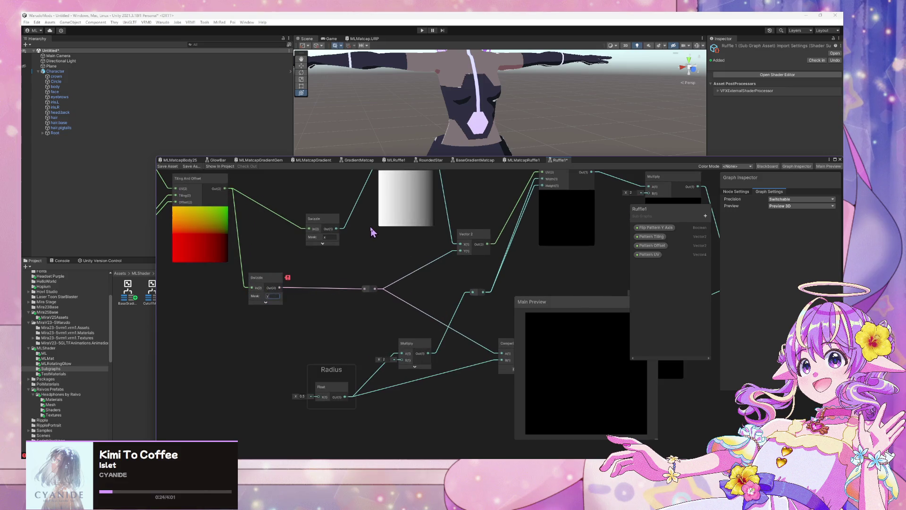
- Move the upper Swizzle node beside the Tiling And Offset node
mouse_move(302, 237)
left_mouse_down()
mouse_move(482, 288)
mouse_move(259, 179)
mouse_move(230, 232)
mouse_move(253, 217)
mouse_move(495, 307)
mouse_move(481, 304)
left_mouse_up()
mouse_move(504, 323)
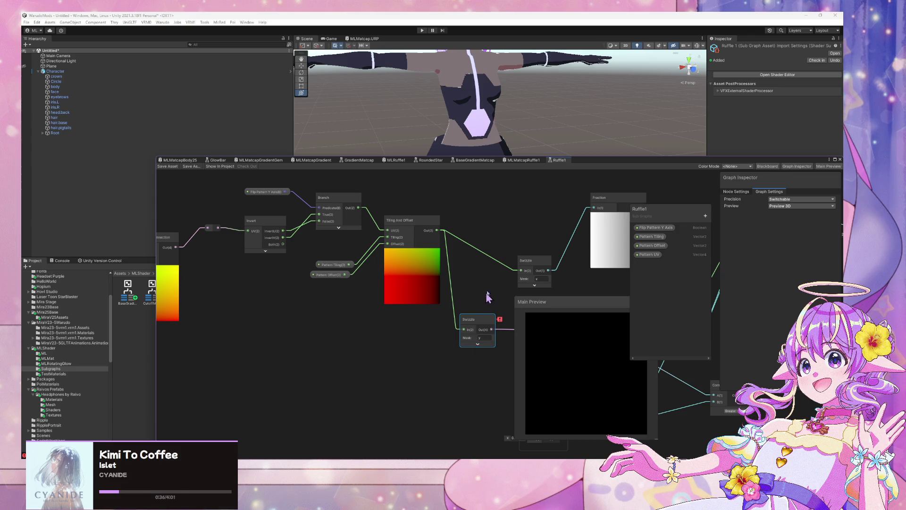
left_click_drag(479, 349, 448, 353)
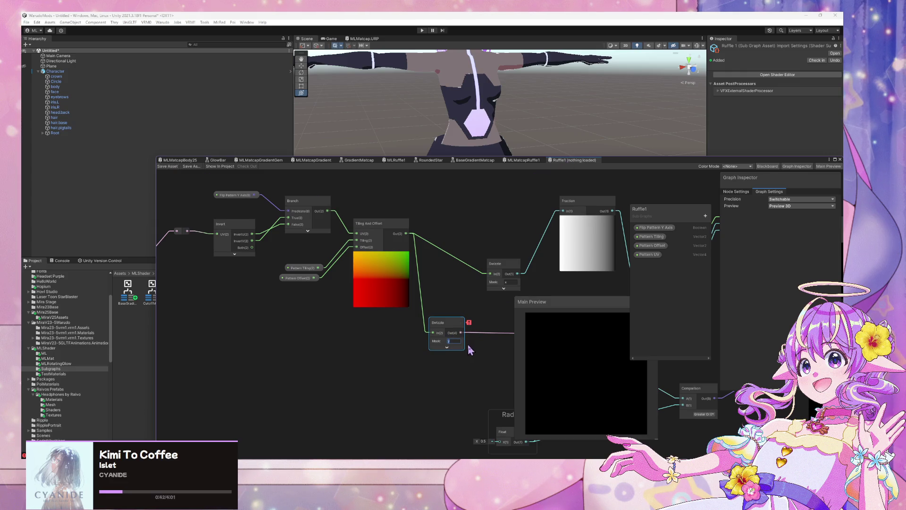
mouse_move(501, 272)
left_mouse_down()
mouse_move(417, 315)
mouse_move(444, 238)
left_mouse_up()
right_click(444, 236)
key("Escape")
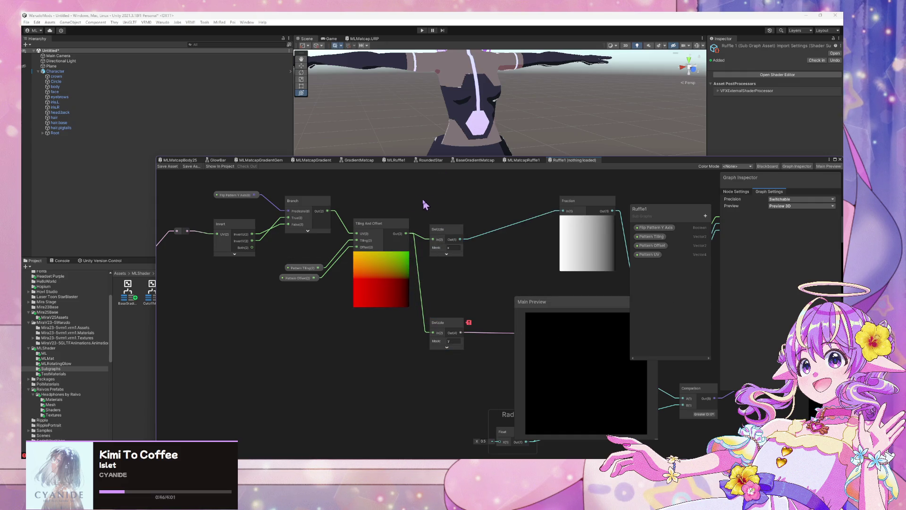
- Move the UV node above the Branch On Input Connection node
left_click_drag(292, 251, 383, 250)
left_click_drag(253, 246, 361, 246)
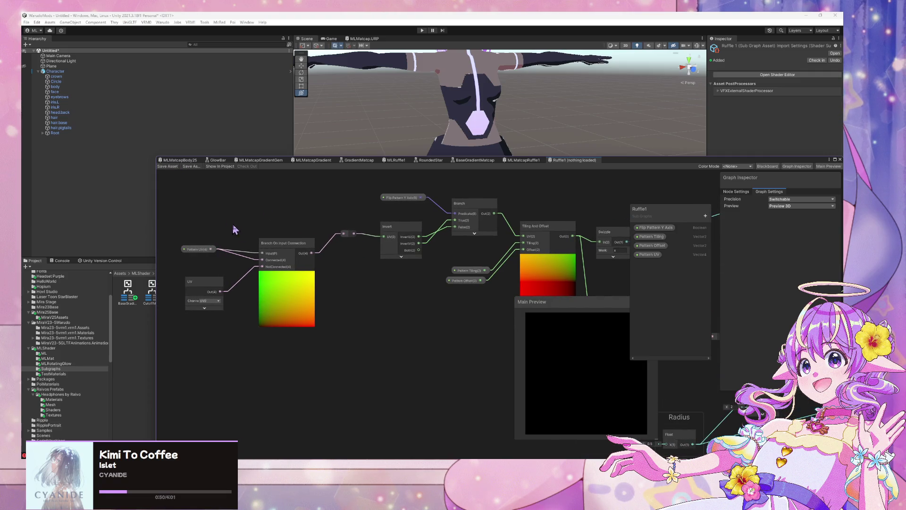
mouse_move(223, 292)
left_mouse_down()
mouse_move(277, 205)
mouse_move(265, 215)
left_mouse_up()
right_click(255, 204)
left_click(237, 210)
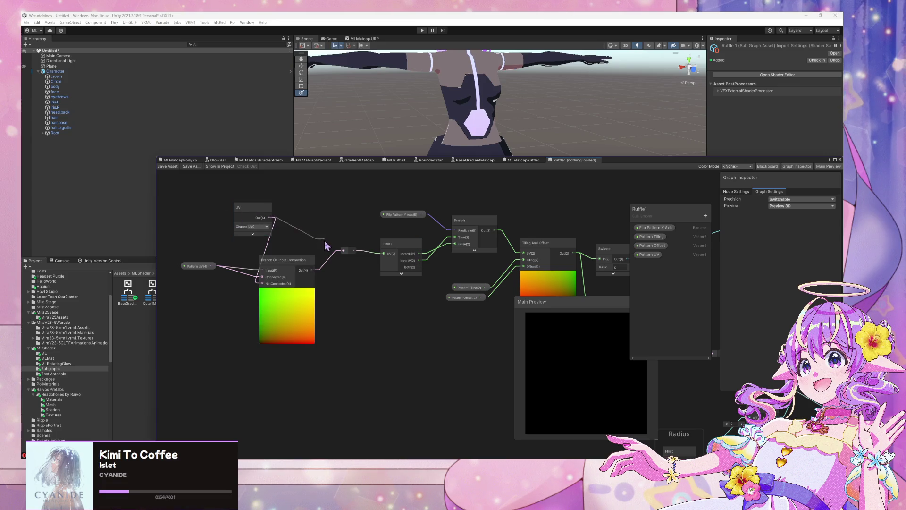
left_click_drag(343, 256, 346, 323)
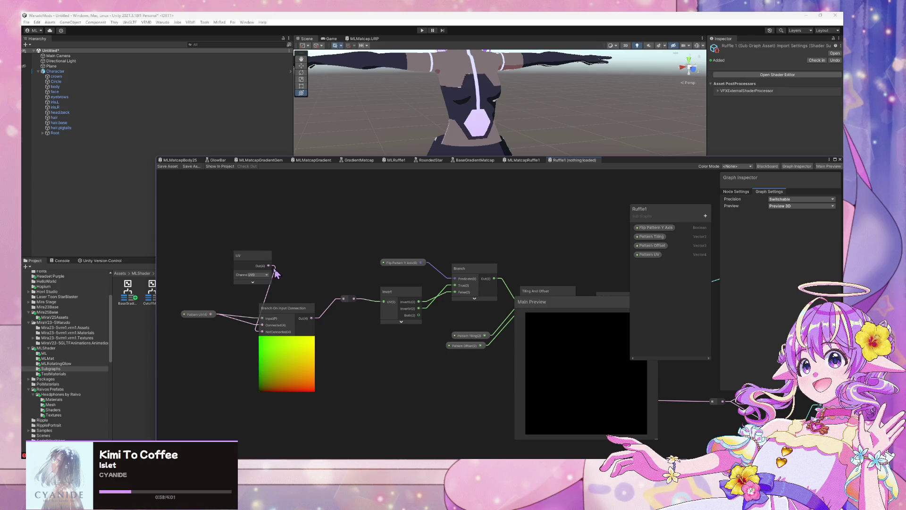
left_click_drag(327, 296, 332, 451)
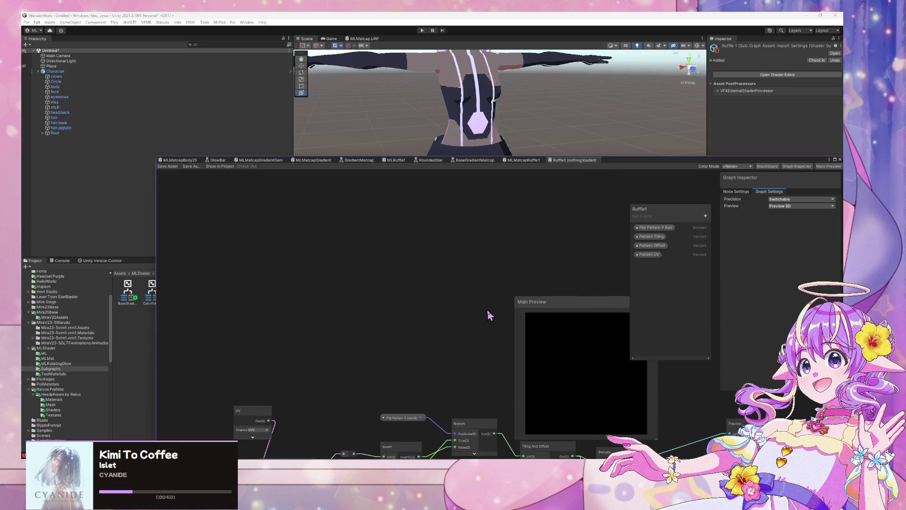
- Close the Ruffle1 tab and select the Ruffle1 node back in MLMatcapRuffle1
right_click(603, 161)
left_click(604, 178)
mouse_move(603, 167)
left_mouse_down()
mouse_move(639, 218)
mouse_move(626, 332)
mouse_move(645, 101)
mouse_move(647, 135)
left_mouse_up()
left_click(509, 235)
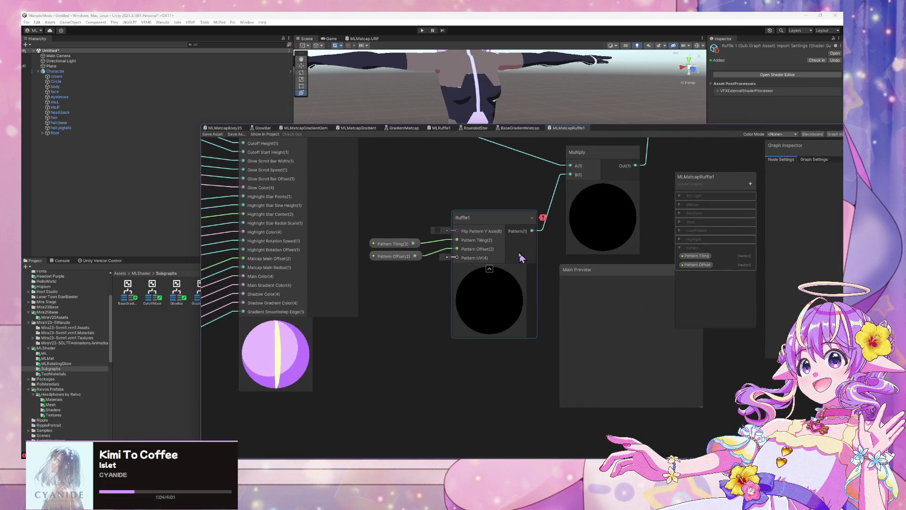
- Inside the Ruffle1 sub graph, set the lower Swizzle node's Mask to y and save
double_click(491, 219)
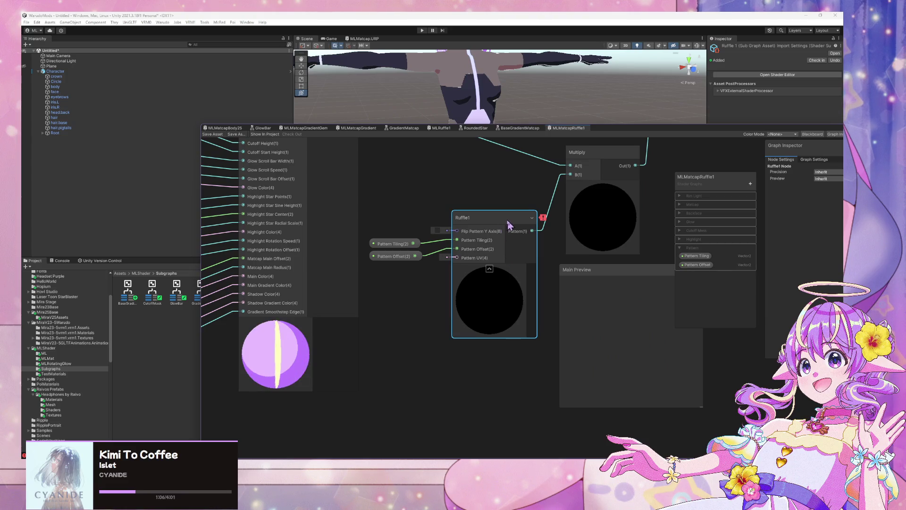
scroll(492, 221, "down", 3)
scroll(441, 213, "up", 3)
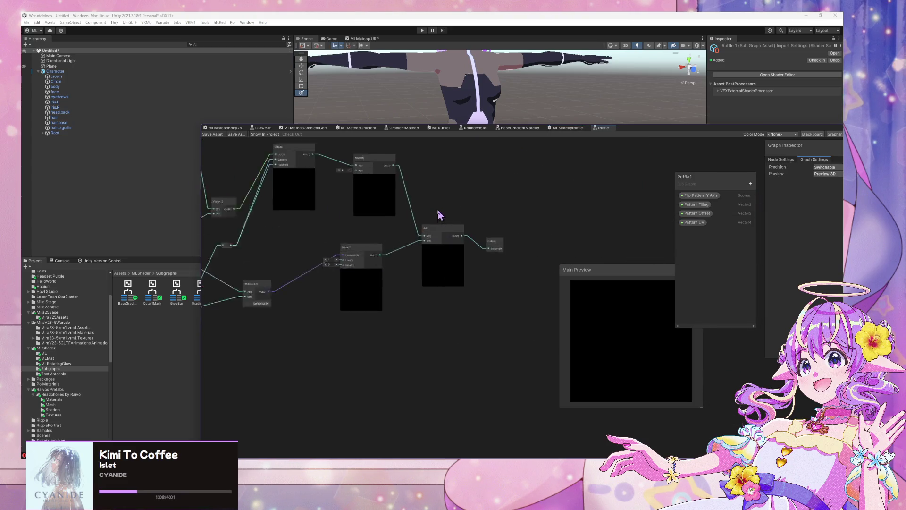
scroll(473, 203, "down", 2)
scroll(468, 278, "up", 2)
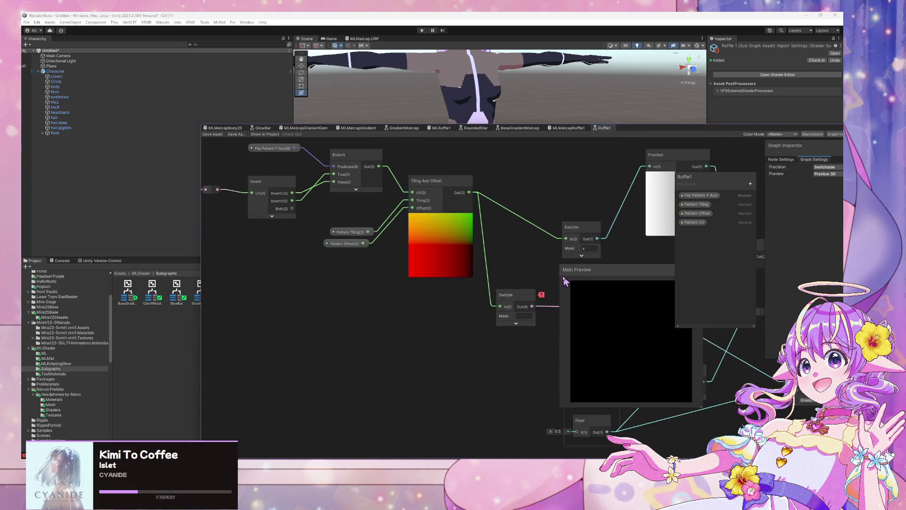
left_click(467, 276)
type("y")
key("Return")
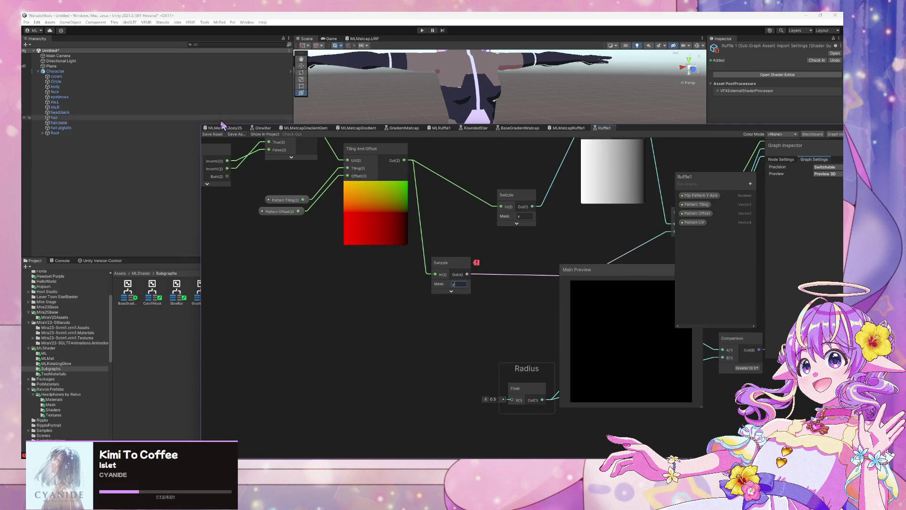
key("ctrl+s")
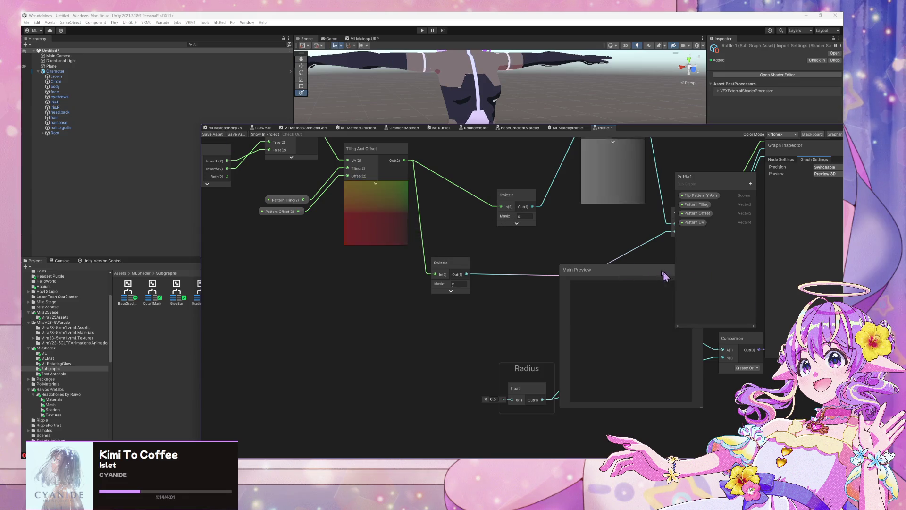
- Back in MLMatcapRuffle1, check the Ruffle1 node's preview and start a new Blackboard property
scroll(466, 171, "down", 2)
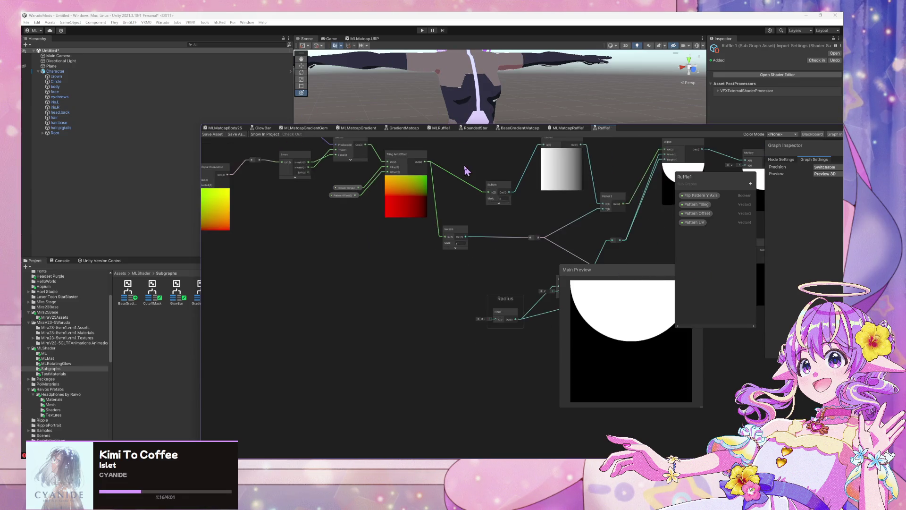
left_click(560, 130)
left_click_drag(522, 199, 428, 190)
left_click(389, 232)
left_click_drag(373, 199, 467, 215)
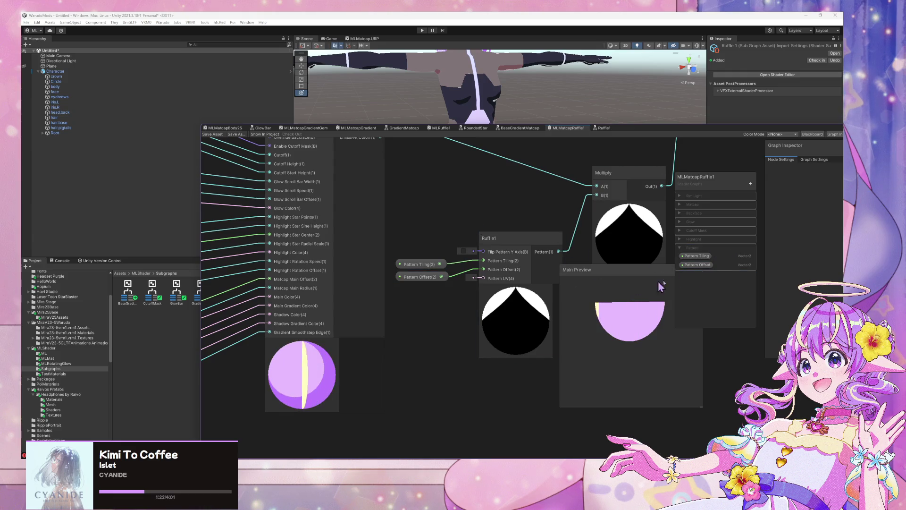
left_click(751, 183)
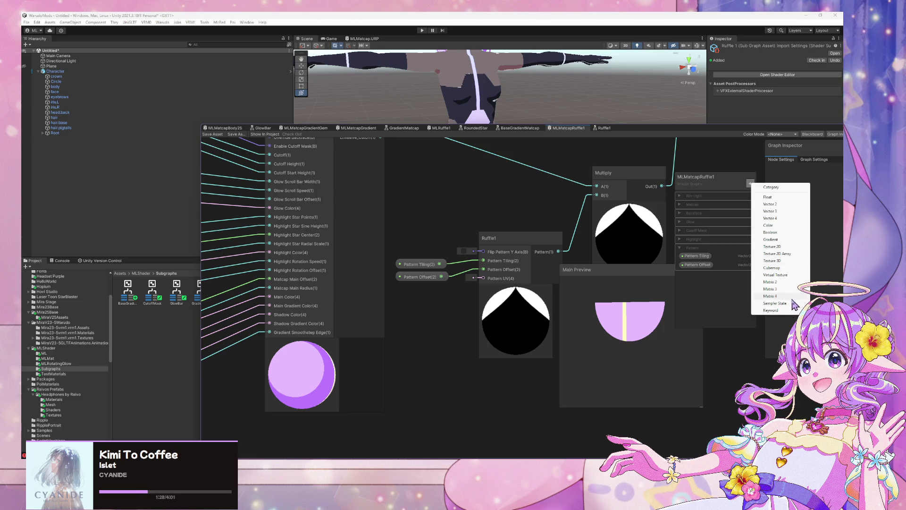
- Create a Boolean property named Flip Pattern Y Axis
left_click(771, 232)
type("Flip P")
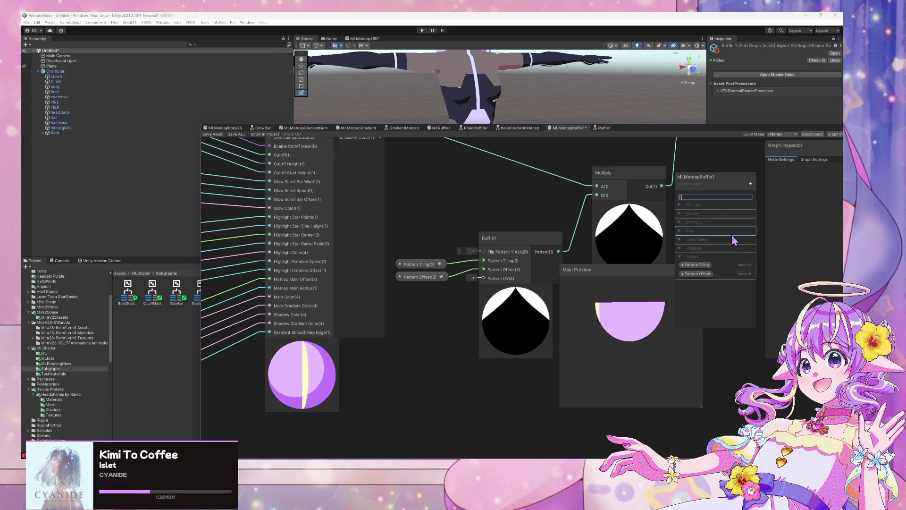
type("attern Y")
type(" Axis")
key("Return")
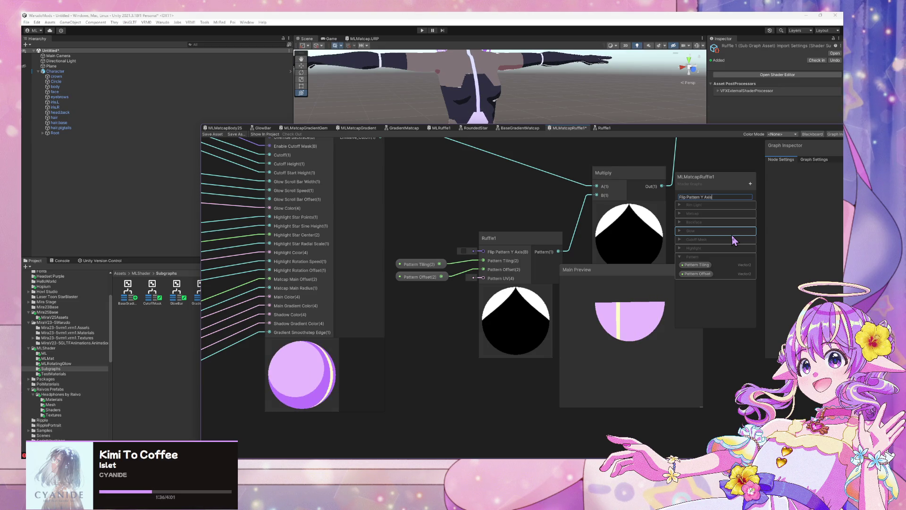
- Move Flip Pattern Y Axis into the Pattern category and place its node by Ruffle1's inputs
mouse_move(701, 195)
left_mouse_down()
mouse_move(707, 260)
mouse_move(384, 239)
mouse_move(482, 251)
left_mouse_up()
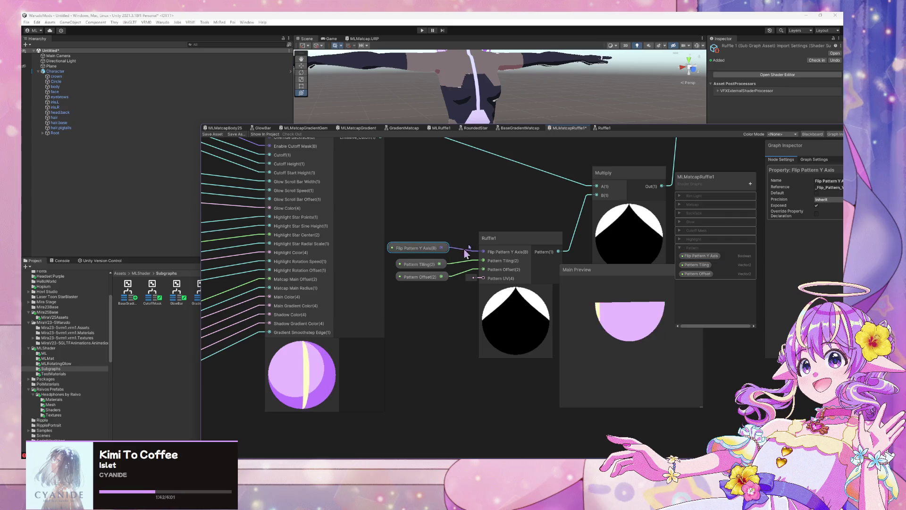
scroll(524, 179, "down", 4)
mouse_move(524, 180)
left_mouse_down()
mouse_move(465, 275)
mouse_move(444, 276)
mouse_move(447, 293)
left_mouse_up()
left_click(383, 310)
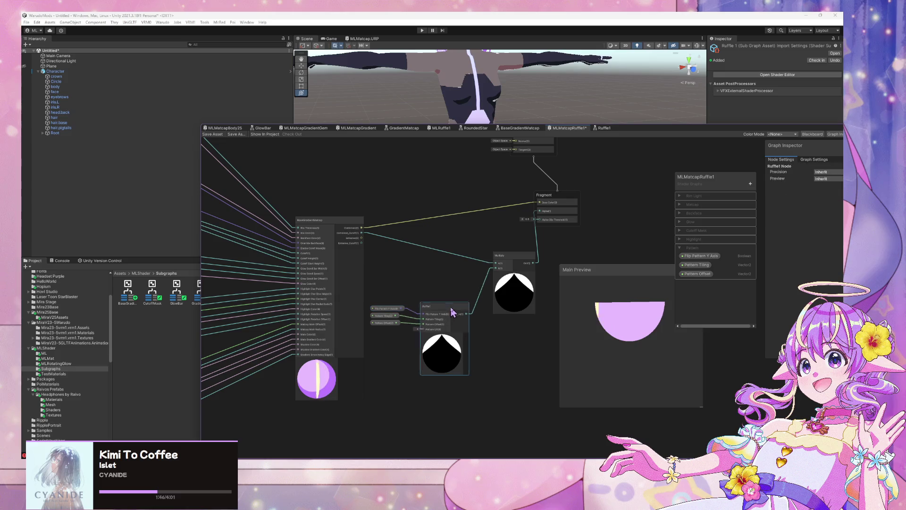
- Save MLMatcapRuffle1, rotate the Main Preview to check the stripe, and save again
scroll(516, 211, "up", 2)
left_click(212, 134)
scroll(571, 208, "up", 3)
scroll(572, 209, "down", 3)
scroll(536, 250, "up", 3)
scroll(557, 256, "down", 3)
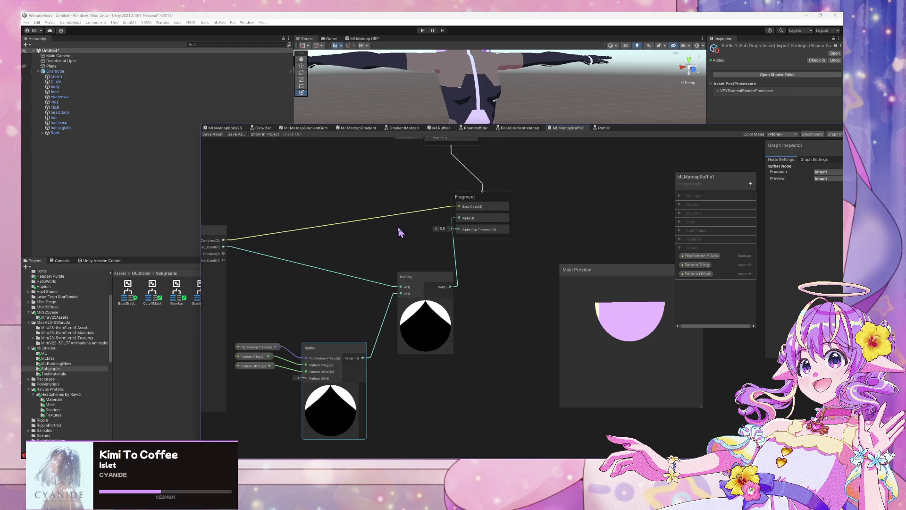
scroll(554, 223, "up", 1)
scroll(514, 292, "down", 3)
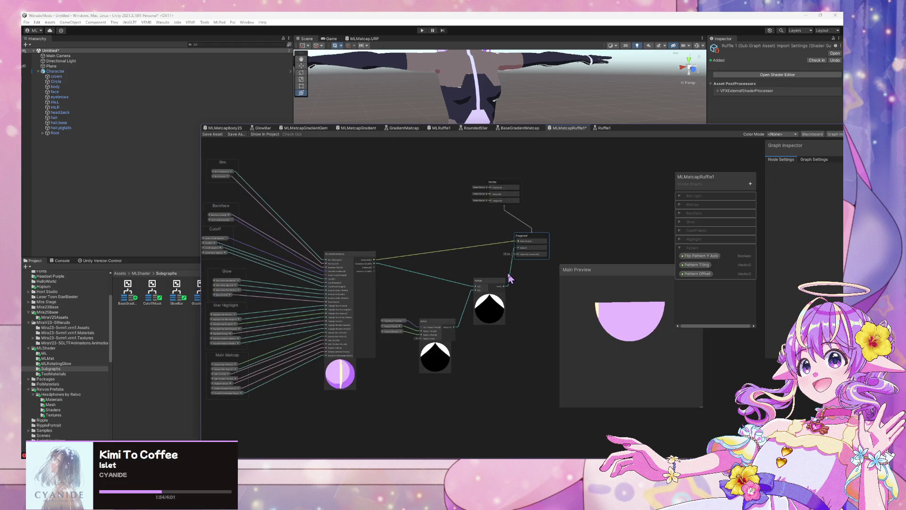
left_click_drag(608, 331, 611, 326)
left_click(212, 134)
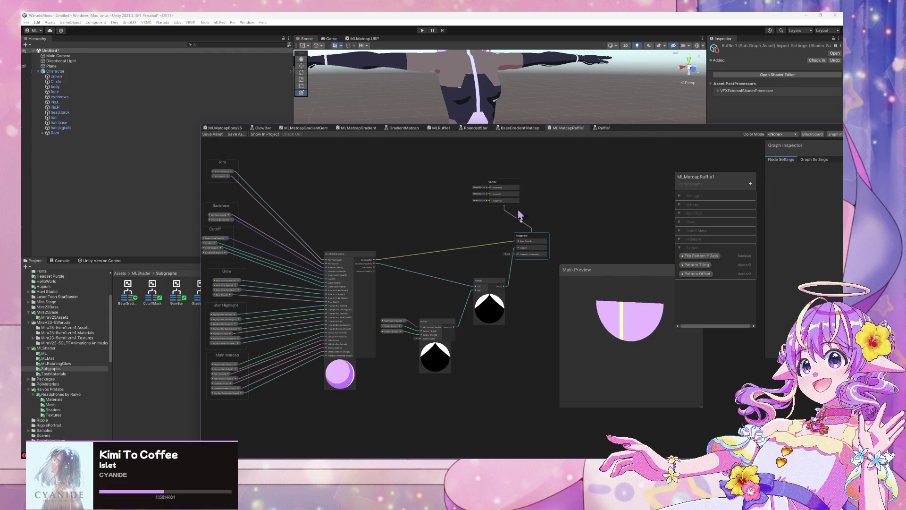
- Move the BaseGradientMatcap node up and to the right
mouse_move(356, 255)
left_mouse_down()
mouse_move(415, 259)
mouse_move(401, 186)
left_mouse_up()
scroll(364, 352, "up", 3)
scroll(366, 349, "down", 3)
scroll(375, 338, "up", 2)
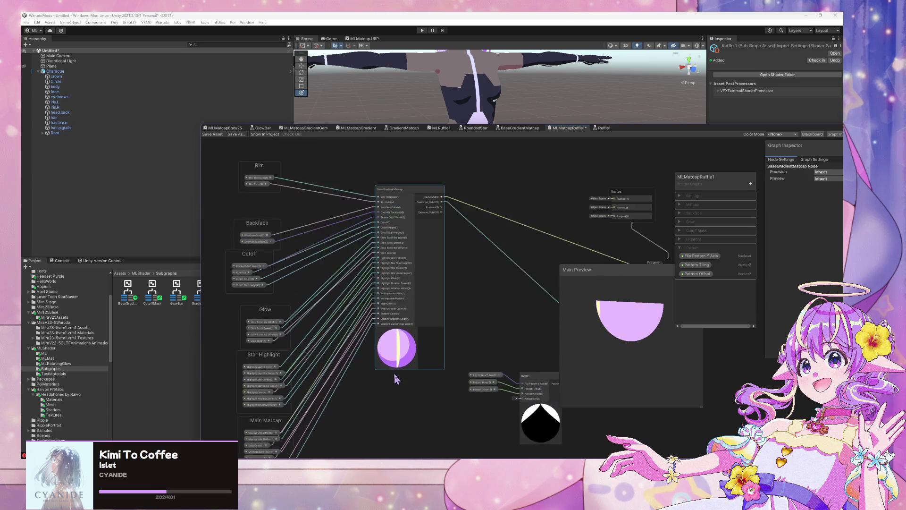
- In the MLMatcapGradient graph, move the BaseGradientMatcap node up and left
left_click(303, 129)
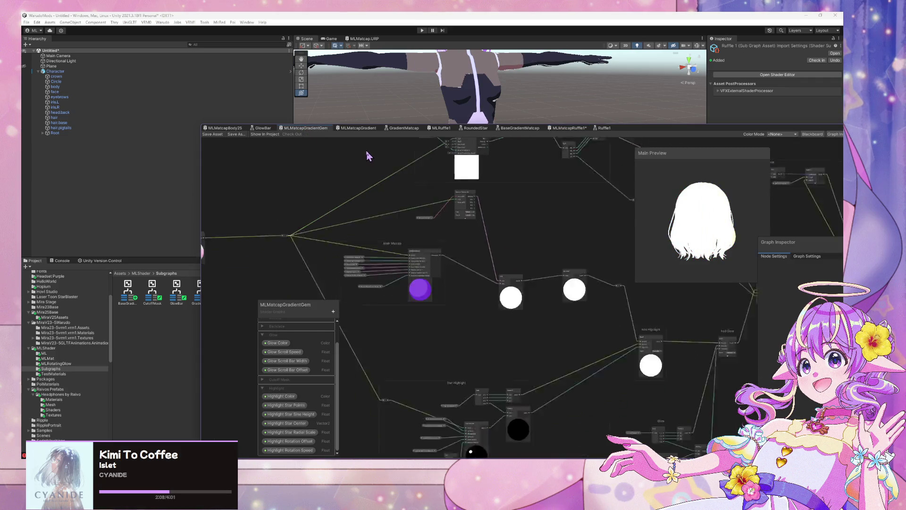
scroll(370, 156, "up", 5)
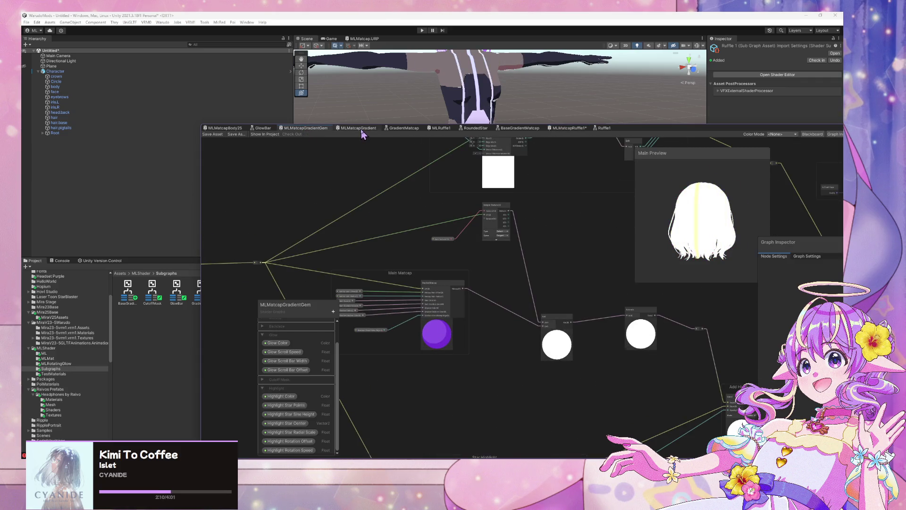
left_click(362, 129)
scroll(503, 146, "up", 3)
scroll(505, 154, "down", 3)
scroll(529, 180, "up", 2)
scroll(558, 197, "down", 2)
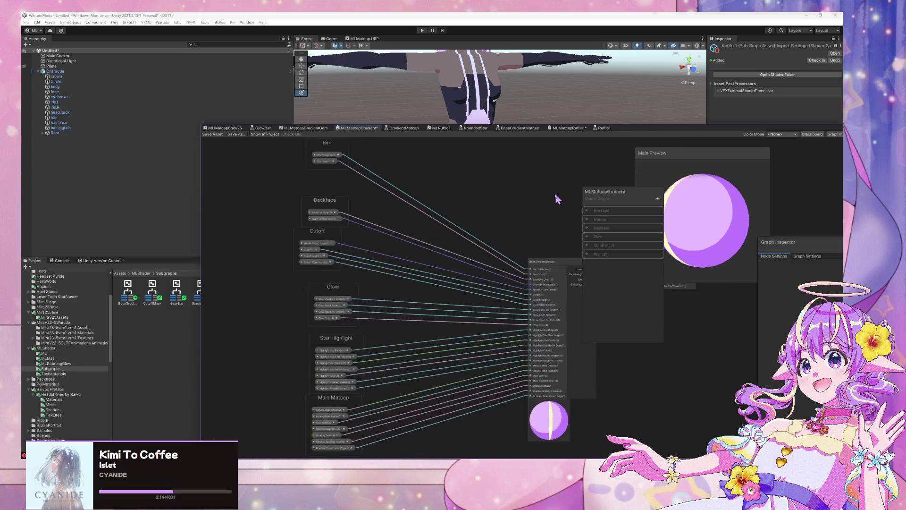
left_click_drag(500, 260, 457, 227)
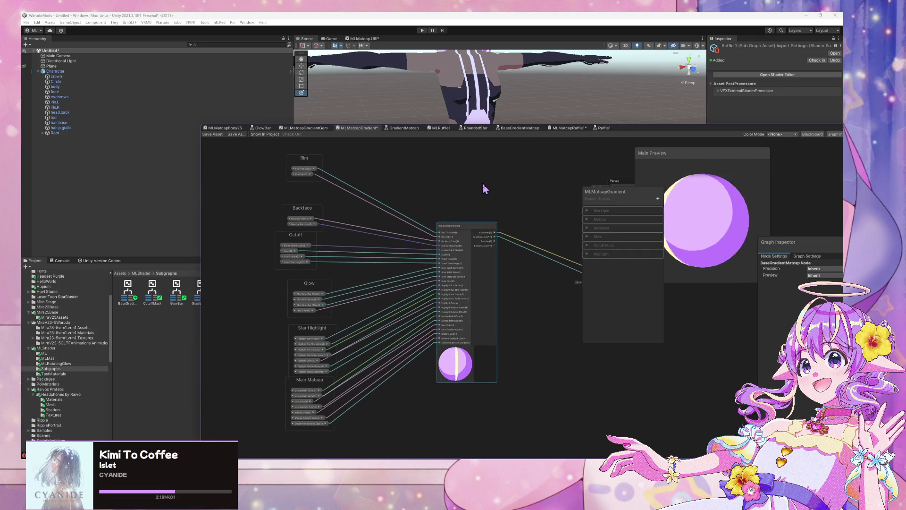
- Save MLMatcapGradient, then use Save As from the GradientMatcap graph
left_click(215, 134)
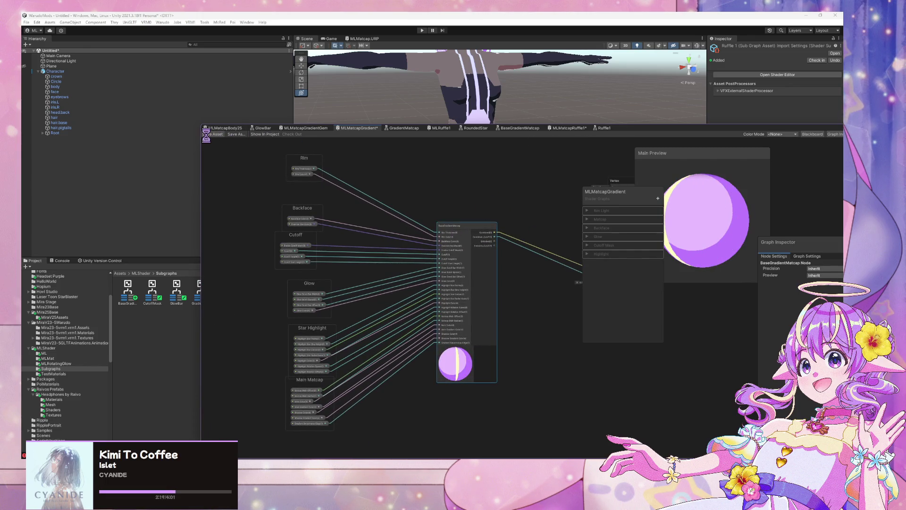
left_click(404, 129)
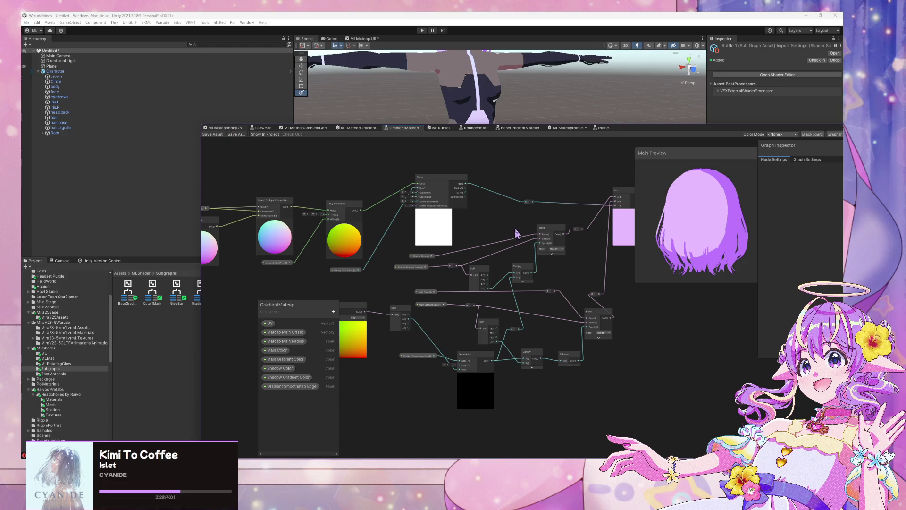
left_click(238, 134)
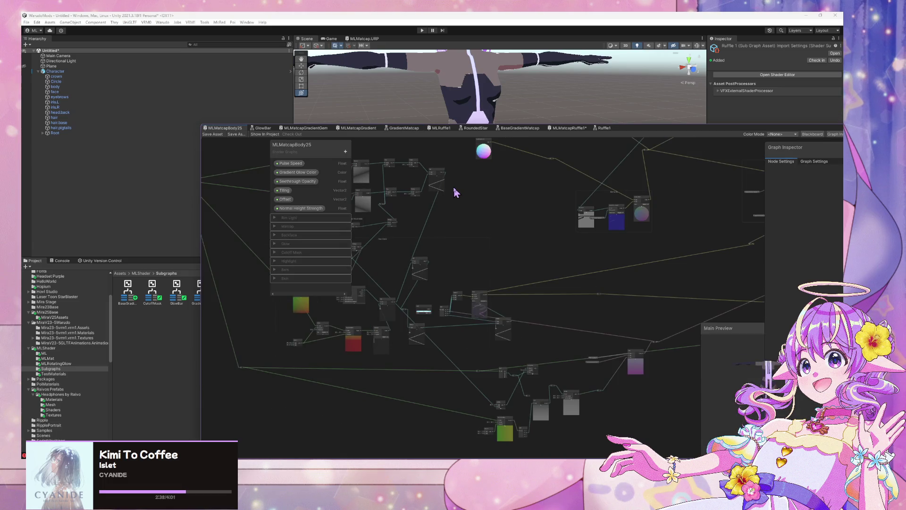
- Move the Two Pass group up and left and raise the Lerp node slightly
scroll(547, 226, "up", 3)
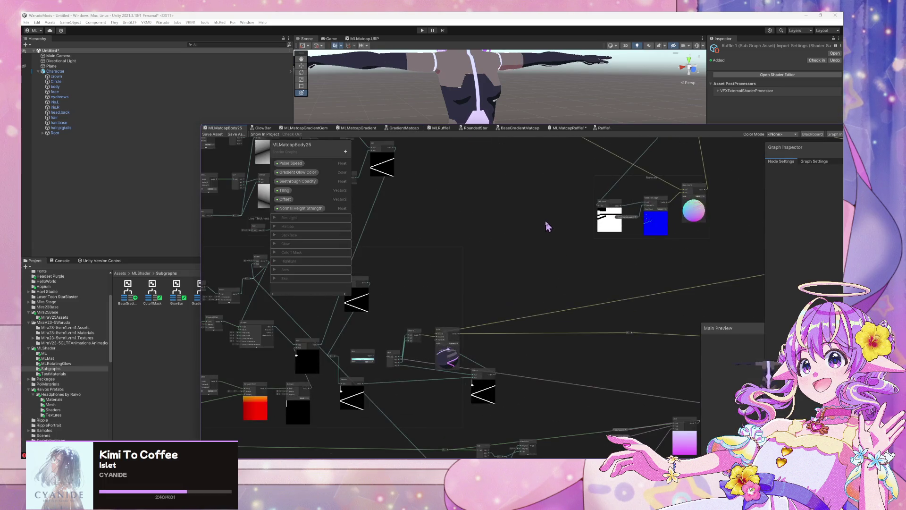
scroll(545, 225, "down", 5)
right_click(543, 221)
key("Escape")
left_click_drag(542, 222, 490, 354)
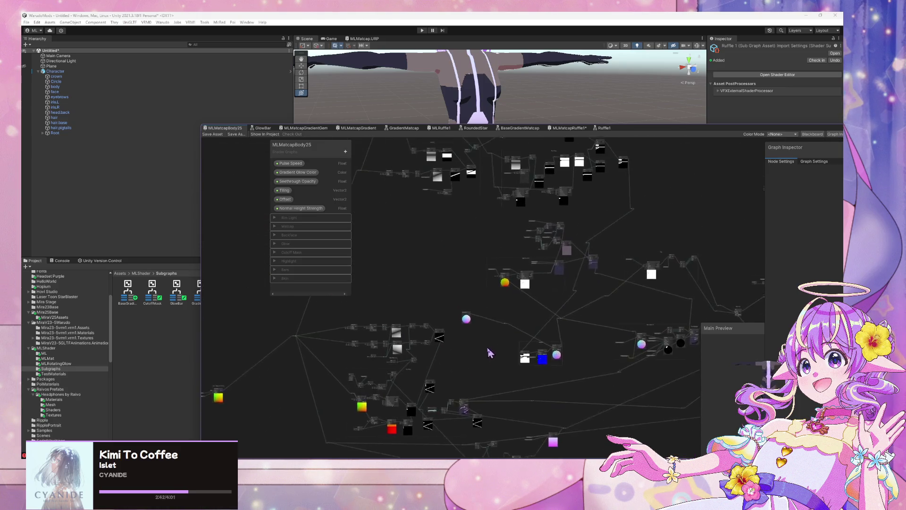
scroll(490, 353, "up", 3)
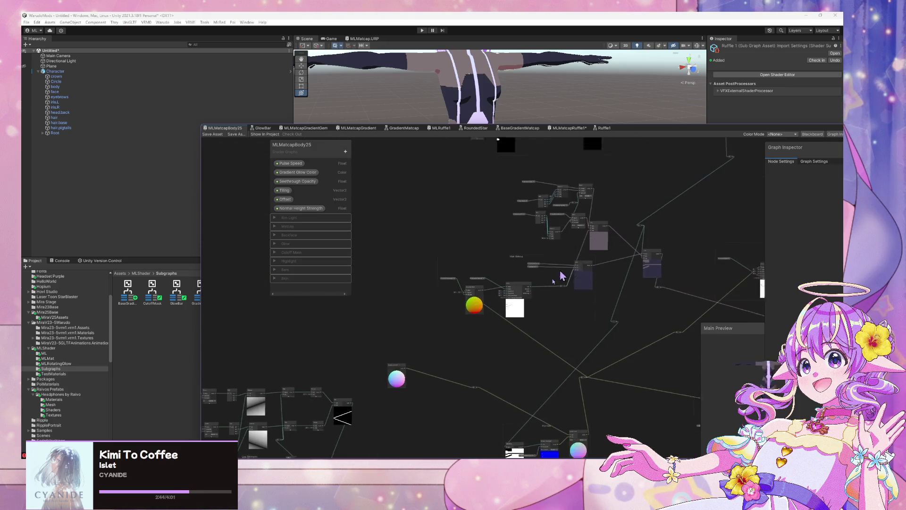
scroll(562, 276, "up", 4)
left_click_drag(541, 310, 515, 296)
left_click_drag(638, 286, 637, 251)
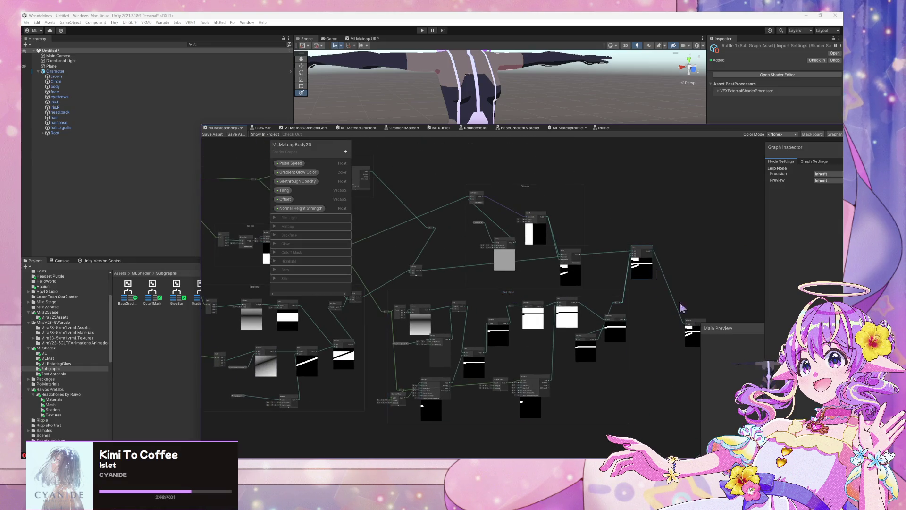
- Pan along the long wire over to the Hex Glow group and nearby nodes
mouse_move(687, 306)
left_mouse_down()
mouse_move(623, 118)
mouse_move(550, 157)
mouse_move(563, 206)
left_mouse_up()
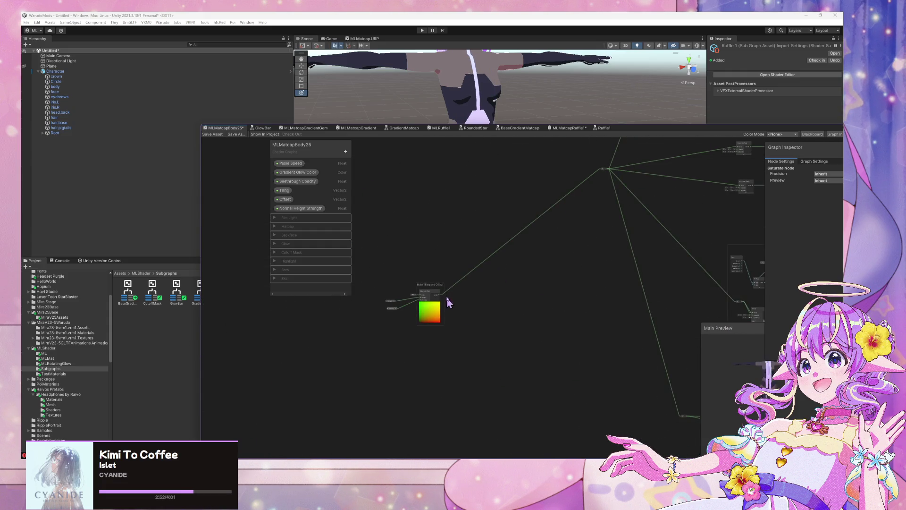
mouse_move(590, 262)
left_mouse_down()
mouse_move(463, 310)
mouse_move(544, 289)
mouse_move(438, 318)
mouse_move(491, 317)
left_mouse_up()
scroll(491, 317, "down", 5)
scroll(470, 283, "down", 2)
scroll(469, 283, "down", 2)
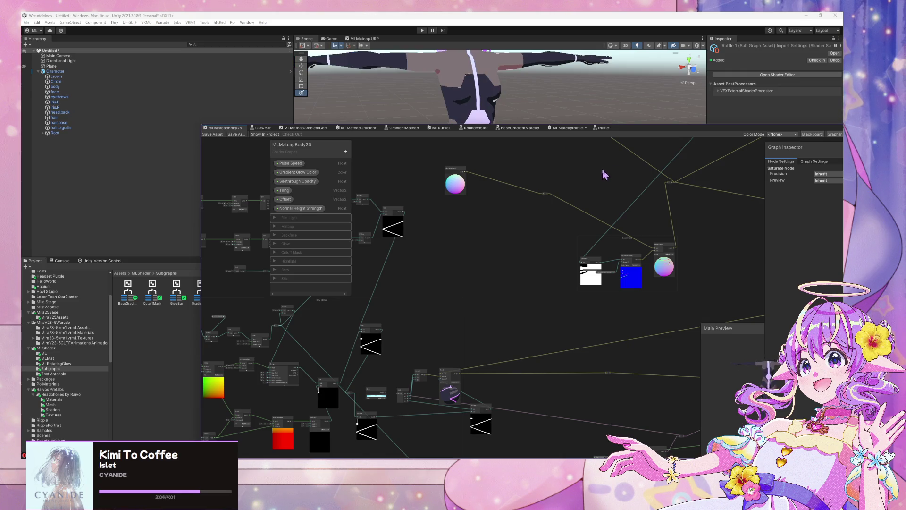
left_click_drag(604, 175, 521, 191)
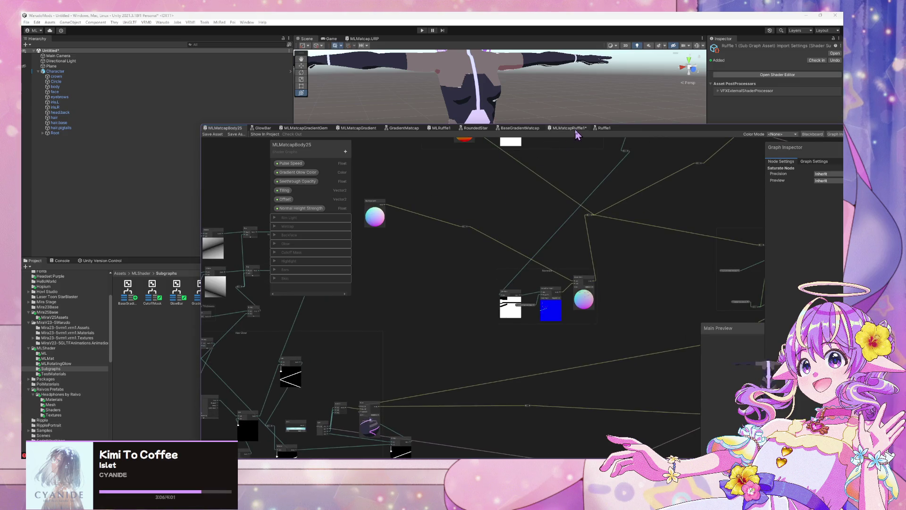
- Save MLMatcapRuffle1 and move its BaseGradientMatcap node down
left_click(576, 130)
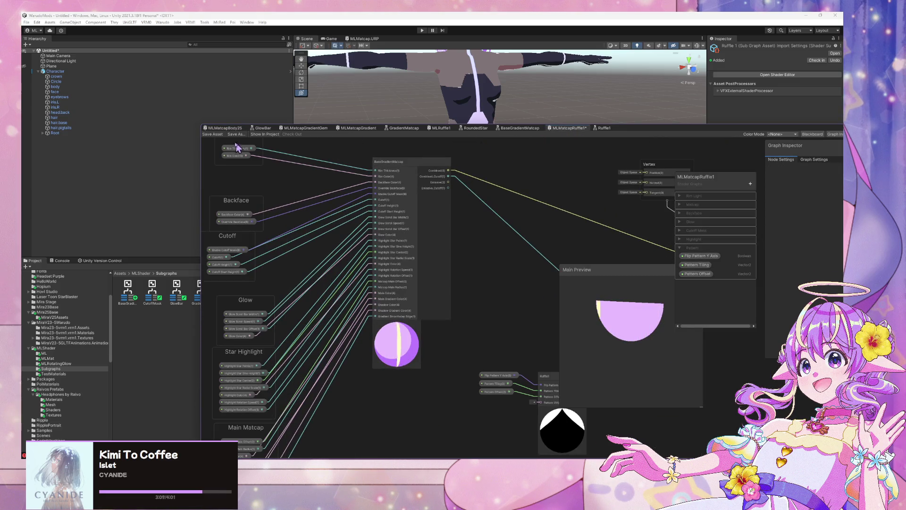
left_click(213, 134)
left_click_drag(413, 167, 415, 215)
mouse_move(484, 258)
left_mouse_down()
mouse_move(563, 192)
mouse_move(547, 211)
left_mouse_up()
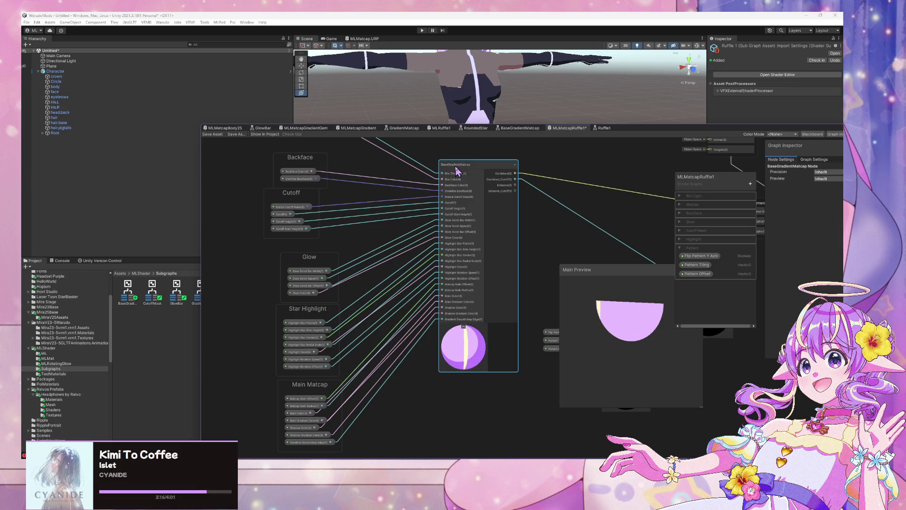
- Open the BaseGradientMatcap subgraph and review its Rim, Main Matcap and Star Highlight groups
double_click(469, 221)
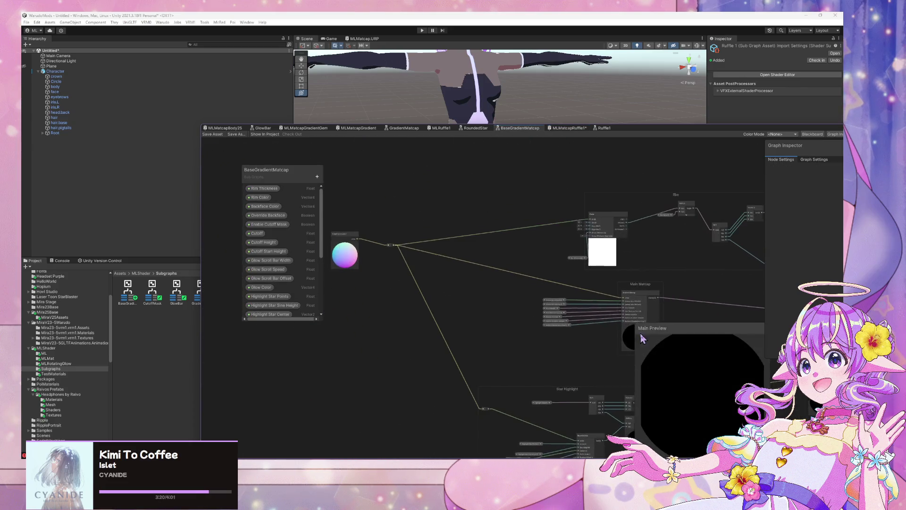
mouse_move(510, 239)
left_mouse_down()
mouse_move(386, 251)
mouse_move(616, 252)
left_mouse_up()
scroll(616, 252, "down", 2)
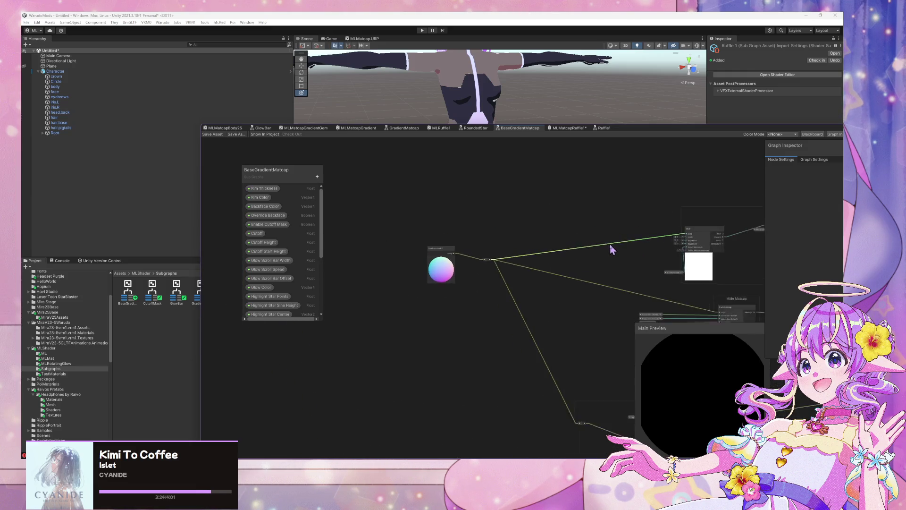
scroll(289, 216, "down", 5)
mouse_move(560, 263)
left_mouse_down()
mouse_move(431, 204)
mouse_move(583, 234)
mouse_move(467, 190)
left_mouse_up()
scroll(467, 190, "down", 3)
scroll(468, 190, "up", 2)
left_click_drag(642, 236, 631, 250)
left_click_drag(343, 162, 462, 189)
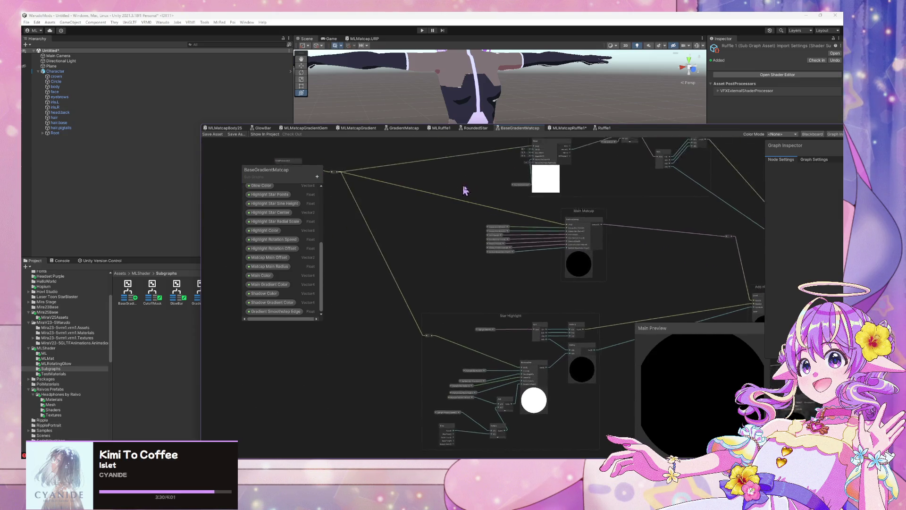
- Switch back to the MLMatcapBody25 graph and bring its Normals group into view
left_click(568, 128)
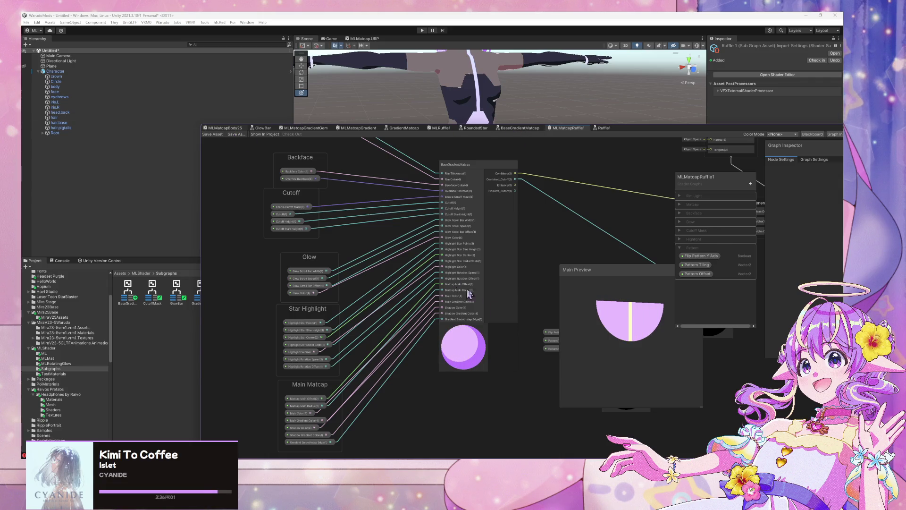
scroll(500, 258, "up", 3)
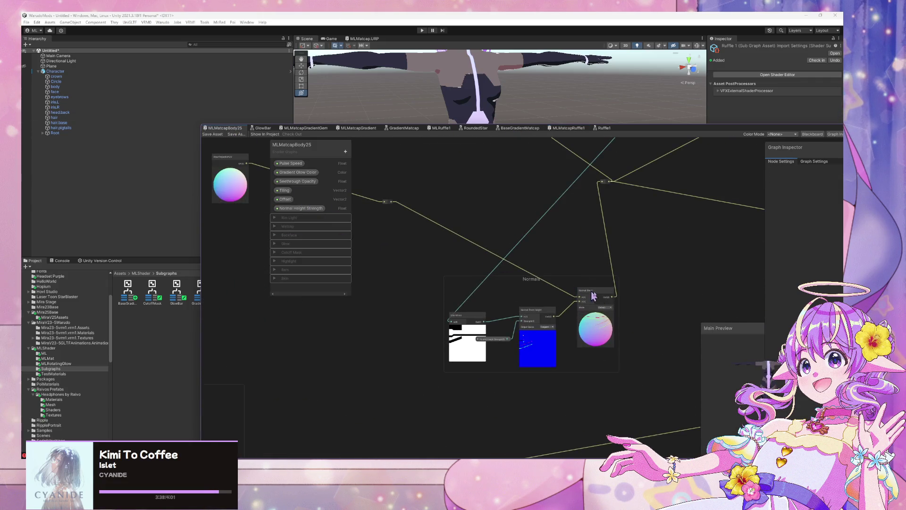
mouse_move(449, 253)
left_mouse_down()
mouse_move(563, 307)
mouse_move(401, 236)
left_mouse_up()
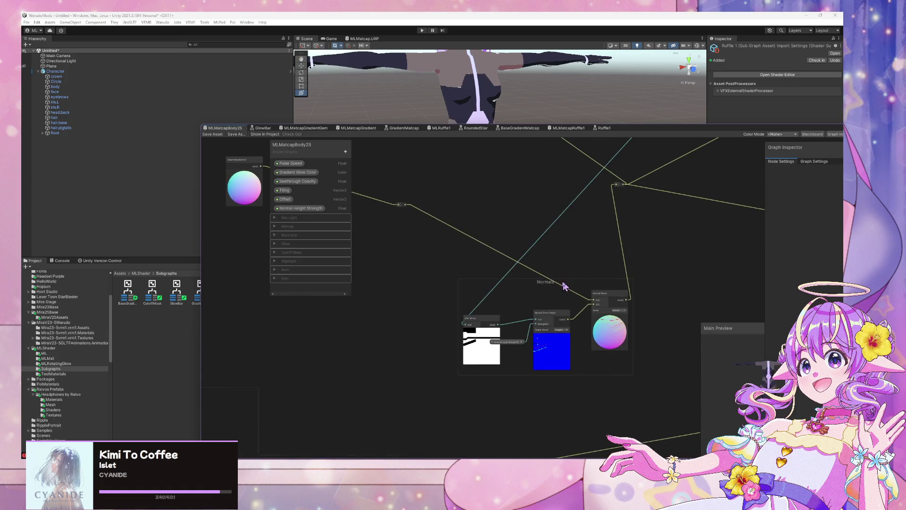
- In BaseGradientMatcap, add a Vector 3 Blackboard property named Additional Normals
scroll(543, 281, "up", 2)
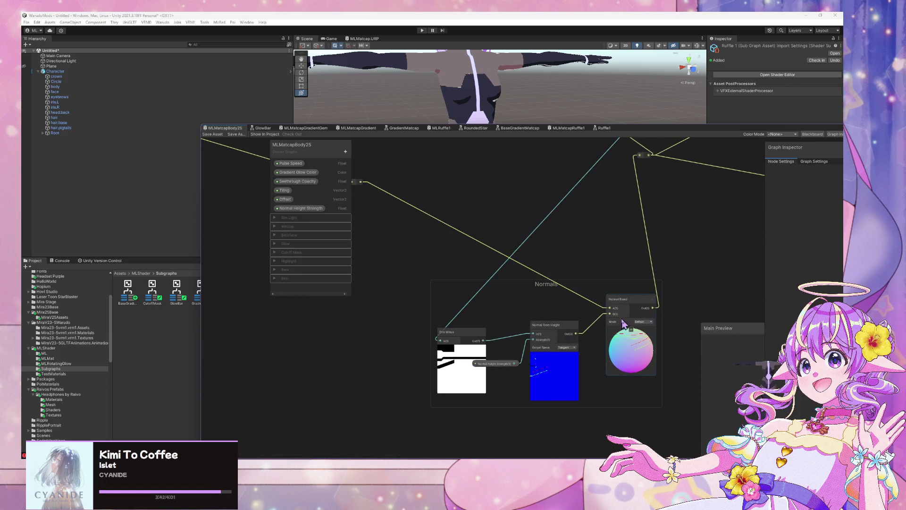
left_click(529, 130)
scroll(322, 263, "up", 5)
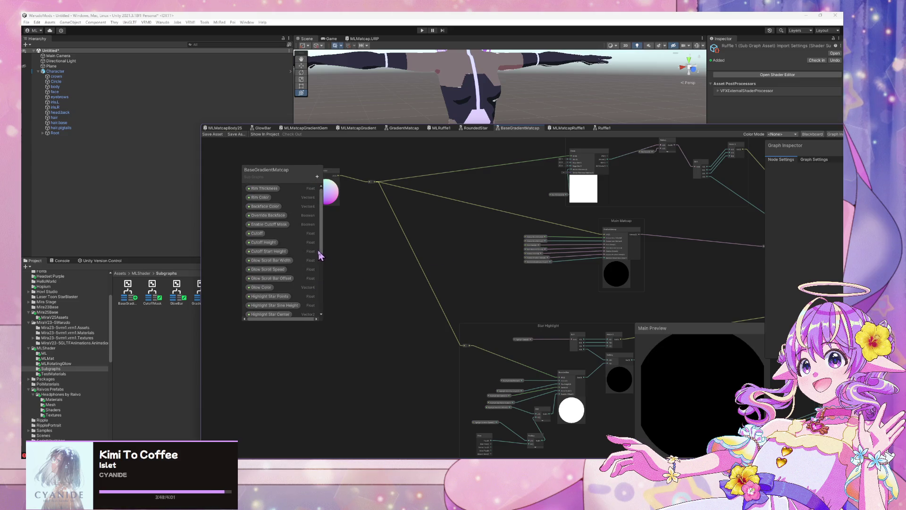
scroll(319, 254, "down", 5)
left_click(317, 177)
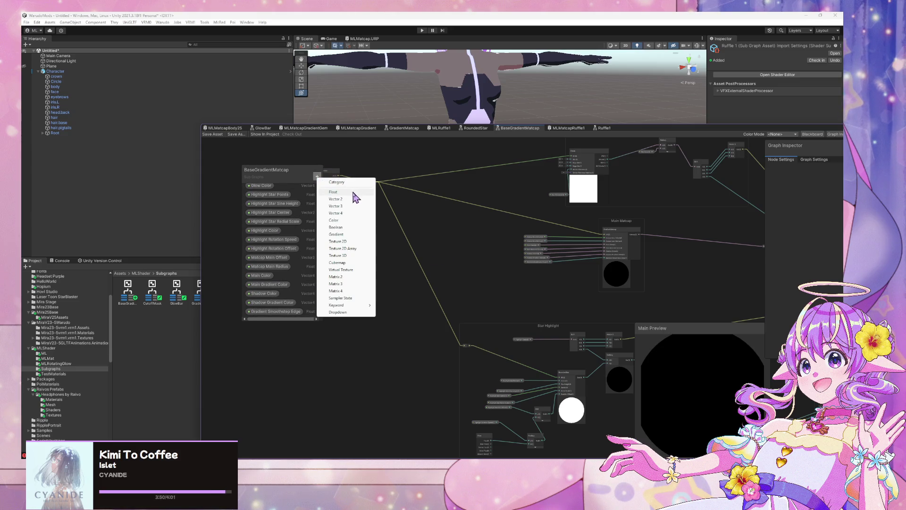
left_click(350, 206)
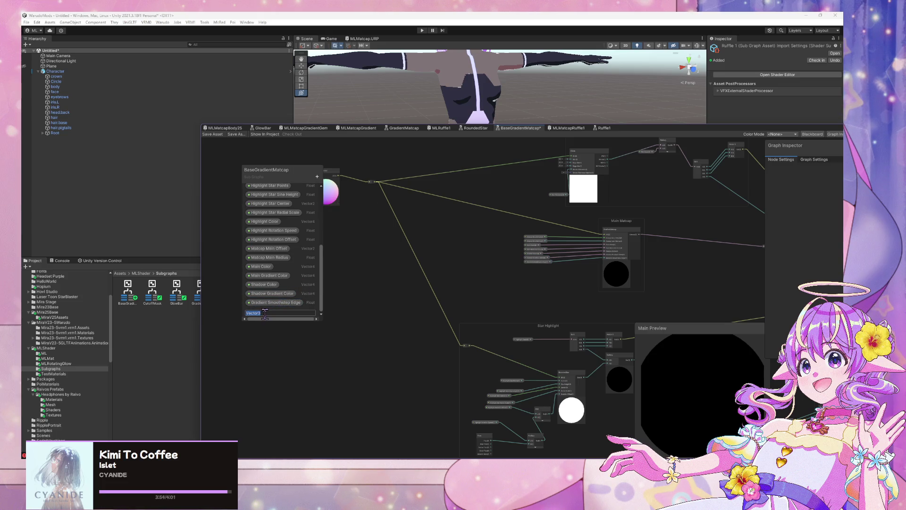
type("roam")
key("BackSpace")
type("s")
key("Return")
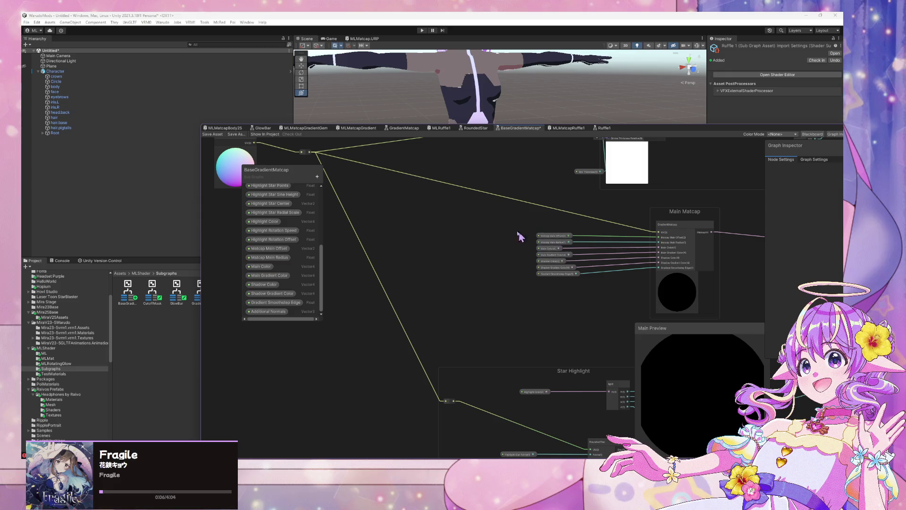
- Pan to ViewProjectionUV, shift it left, and drop an Additional Normals node below it
left_click_drag(521, 236, 309, 238)
scroll(542, 265, "down", 1)
scroll(543, 264, "up", 2)
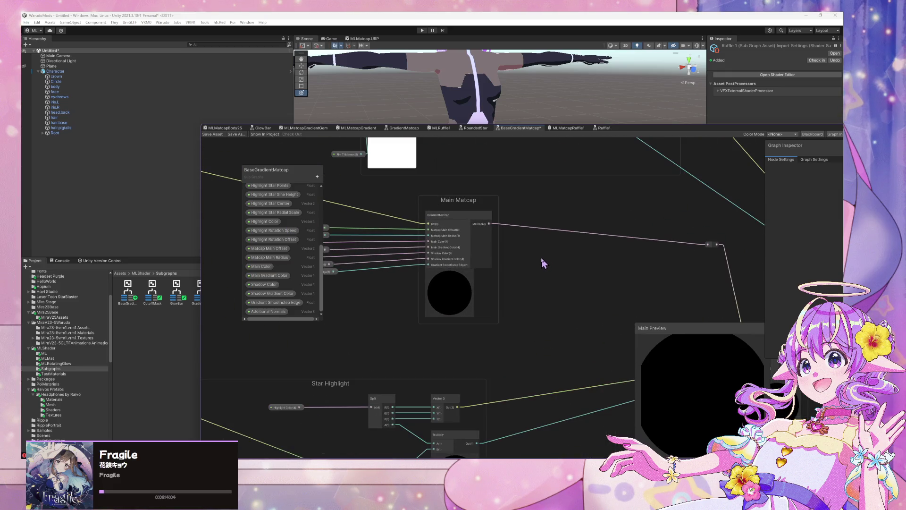
left_click_drag(551, 264, 674, 297)
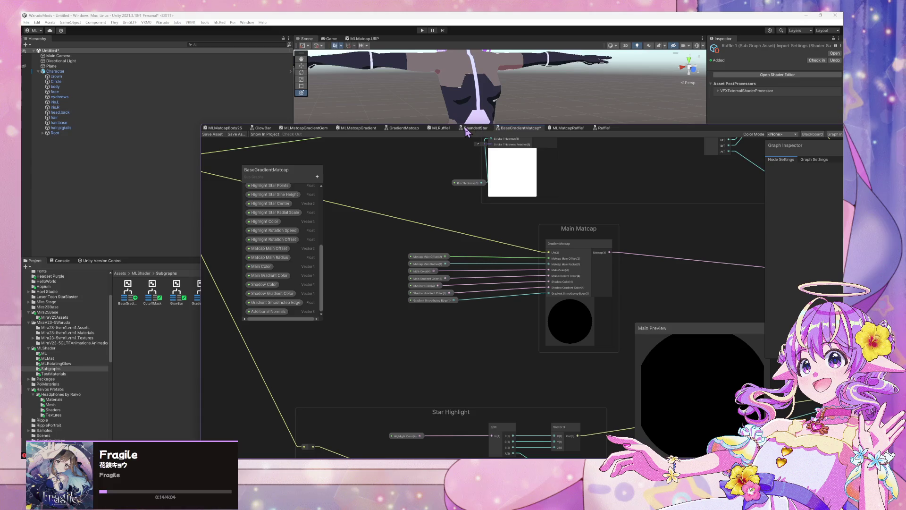
scroll(633, 194, "down", 5)
scroll(517, 197, "up", 4)
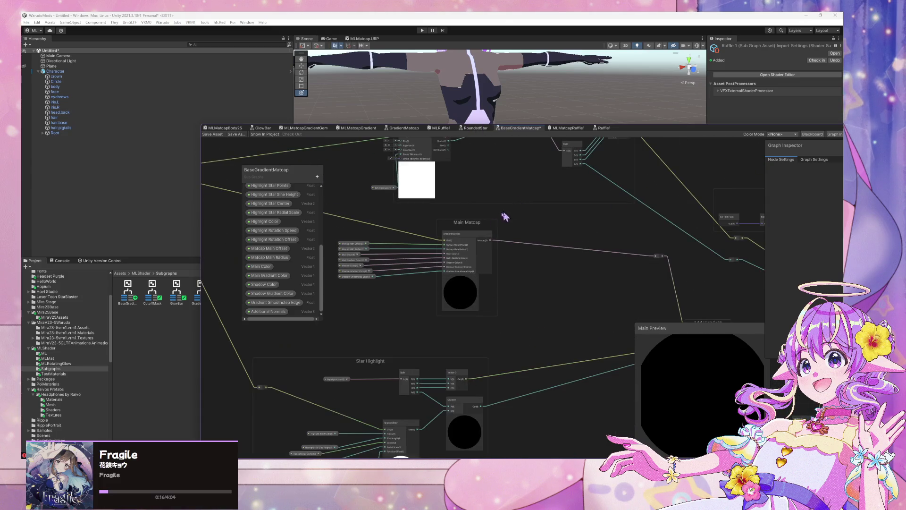
left_click_drag(541, 222, 780, 273)
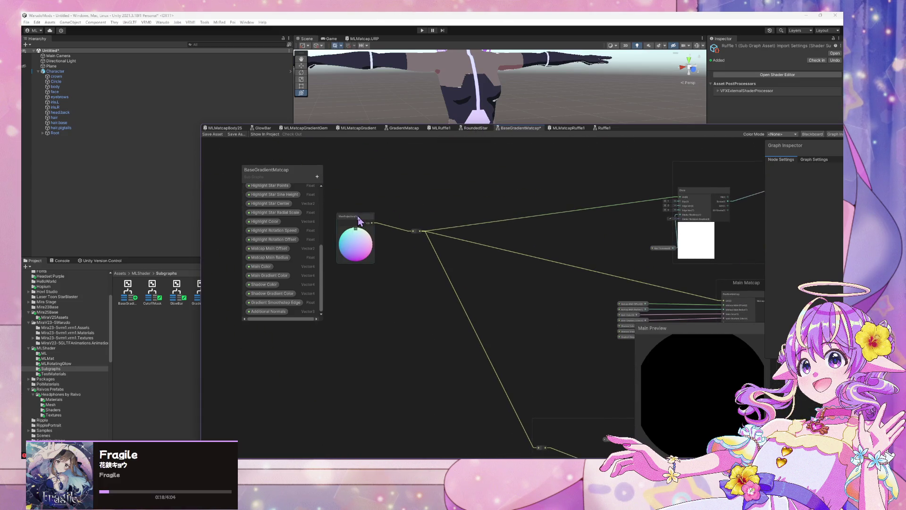
left_click_drag(357, 217, 310, 224)
left_click_drag(457, 260, 568, 270)
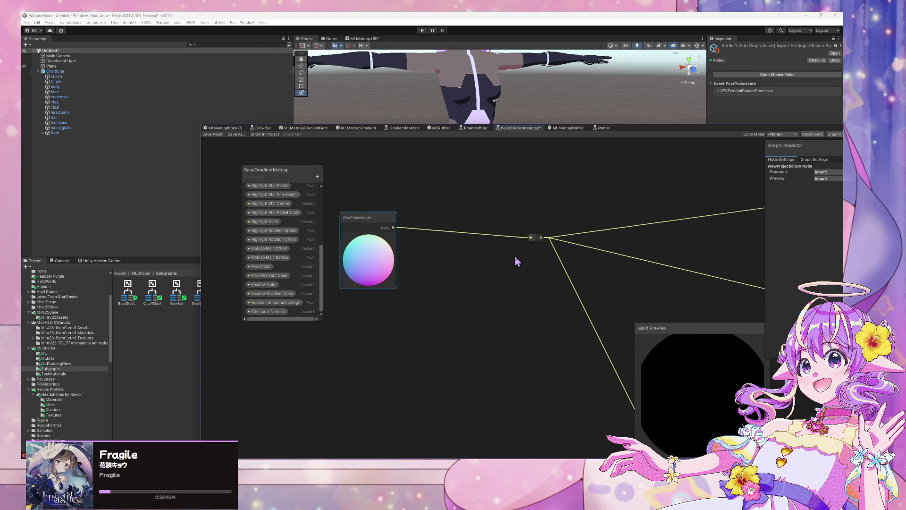
left_click_drag(631, 263, 347, 269)
left_click_drag(267, 311, 443, 296)
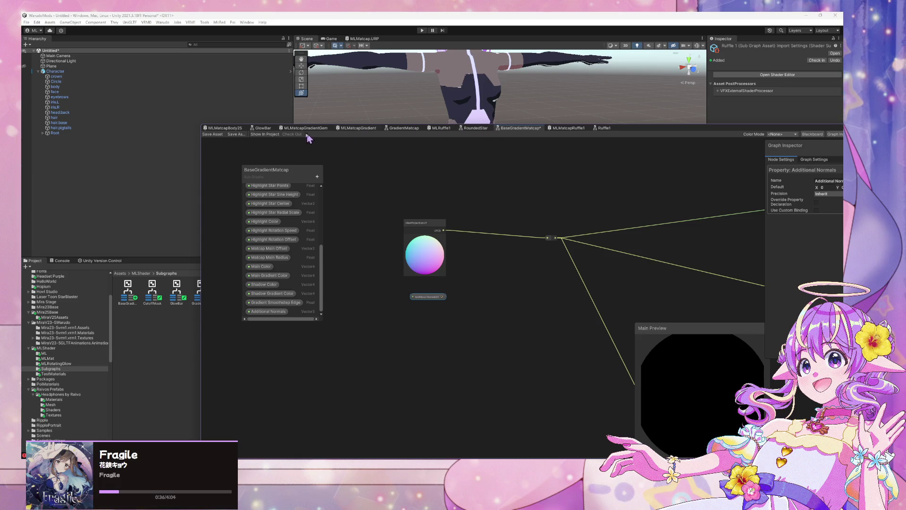
- Inspect the Normals group in MLMatcapBody25 for reference
left_click(220, 130)
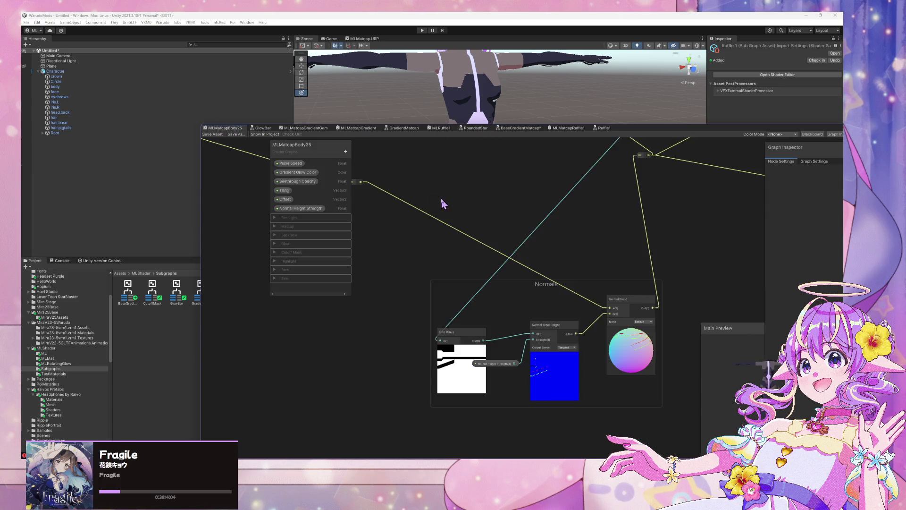
scroll(592, 231, "down", 2)
scroll(594, 229, "up", 3)
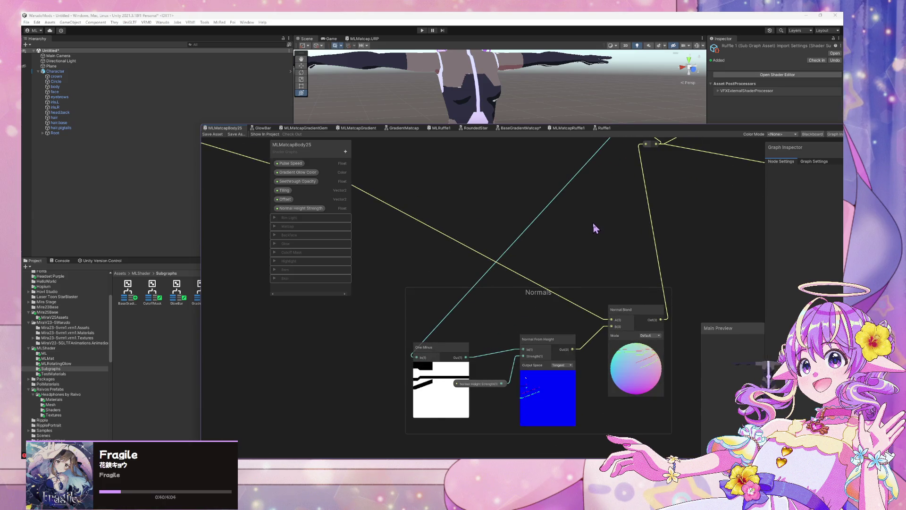
scroll(594, 228, "down", 1)
scroll(595, 228, "down", 3)
scroll(596, 228, "up", 3)
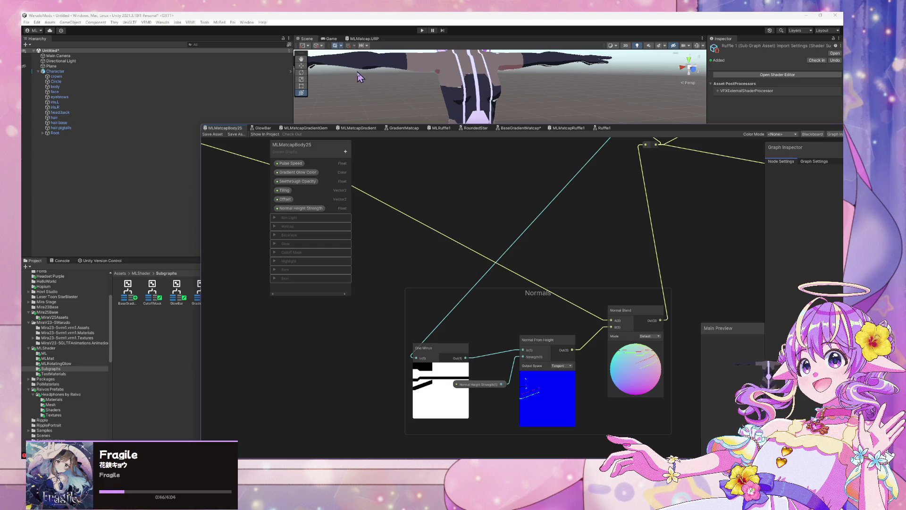
- In BaseGradientMatcap, rename the Additional Normals property to Normal Blend
left_click(527, 132)
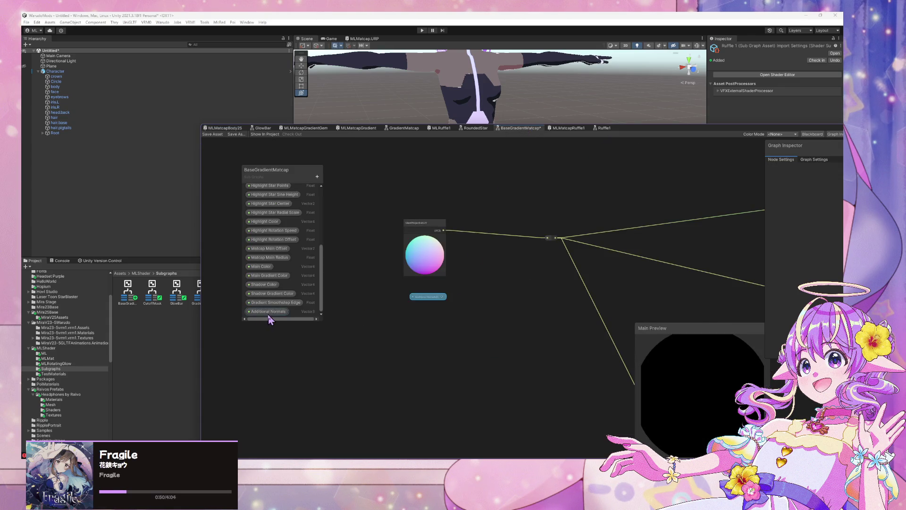
double_click(267, 312)
type("Norma")
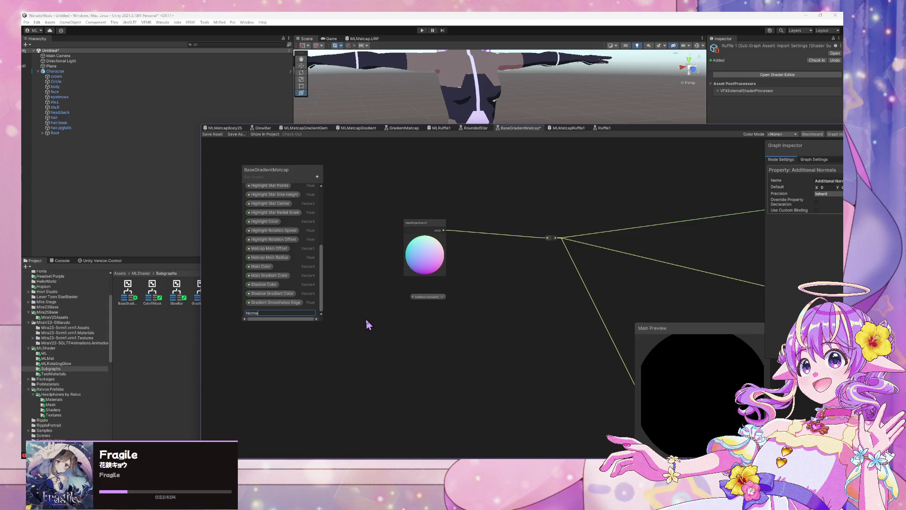
type("l Blend")
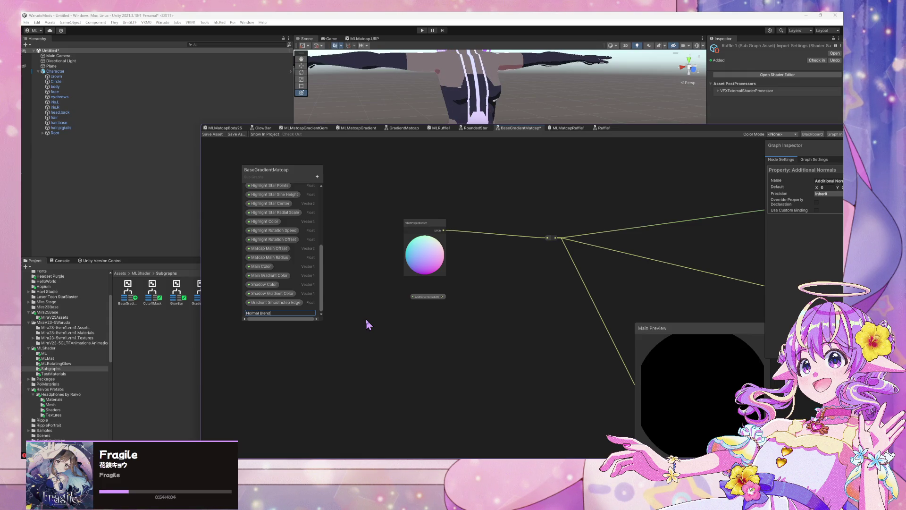
key("Return")
left_click(432, 309)
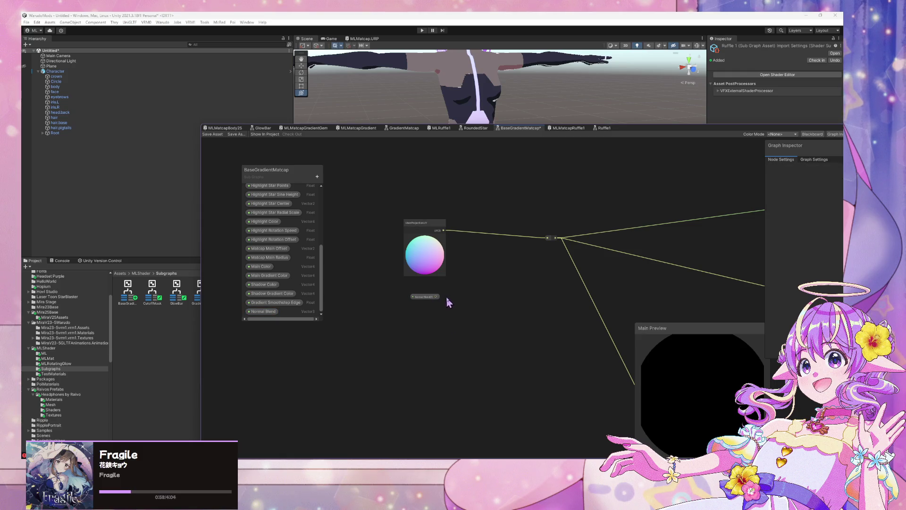
- Add a Normal Vector node through the node search
key("space")
type("normal")
key("Down")
key("Down")
key("Down")
key("Return")
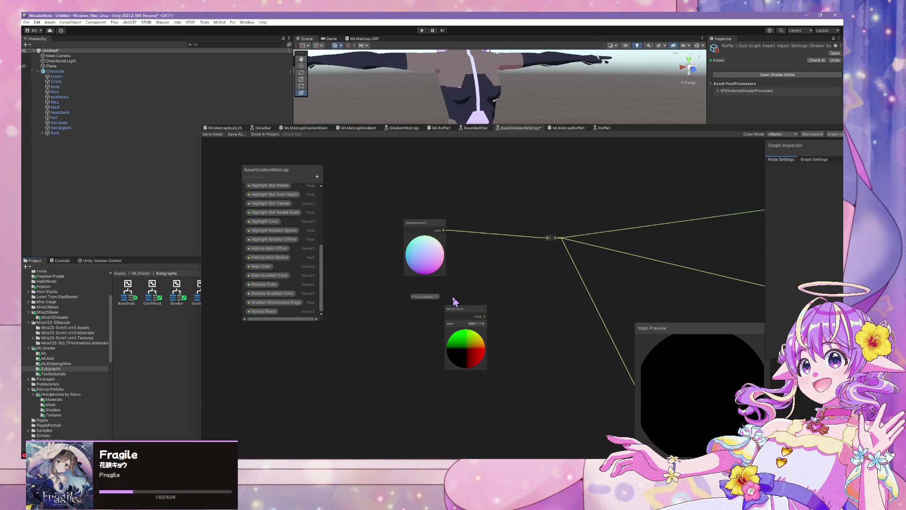
- Set the Normal Vector node to View space and place it beside Normal Blend
left_click(477, 324)
left_click(478, 341)
left_click_drag(472, 308, 434, 310)
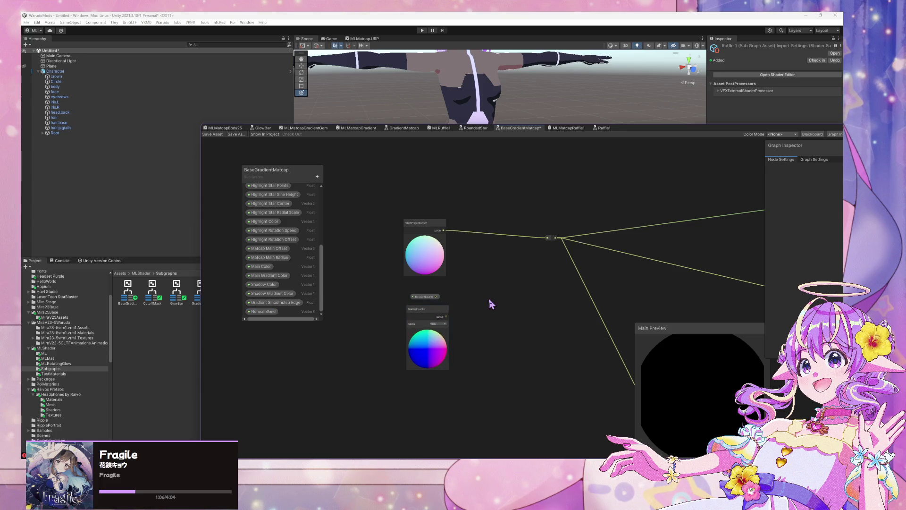
- Add a Branch node by searching 'if'
key("space")
type("if")
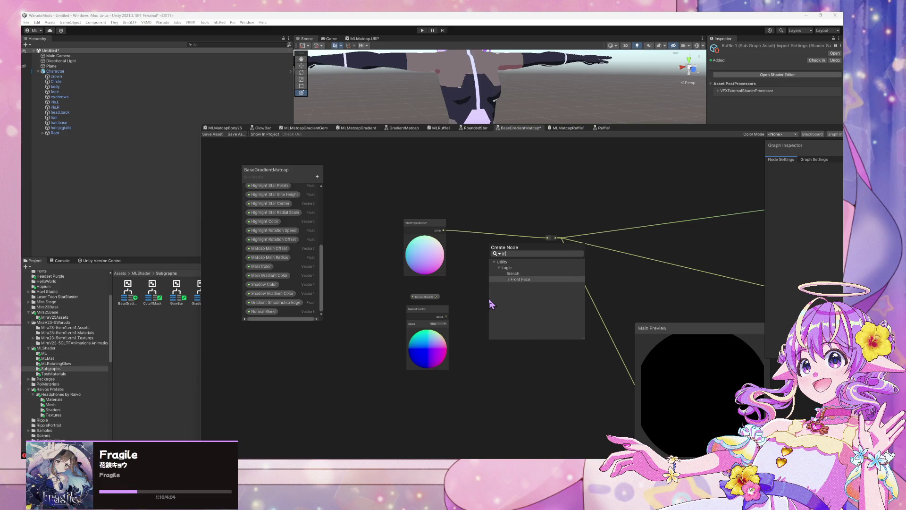
key("Down")
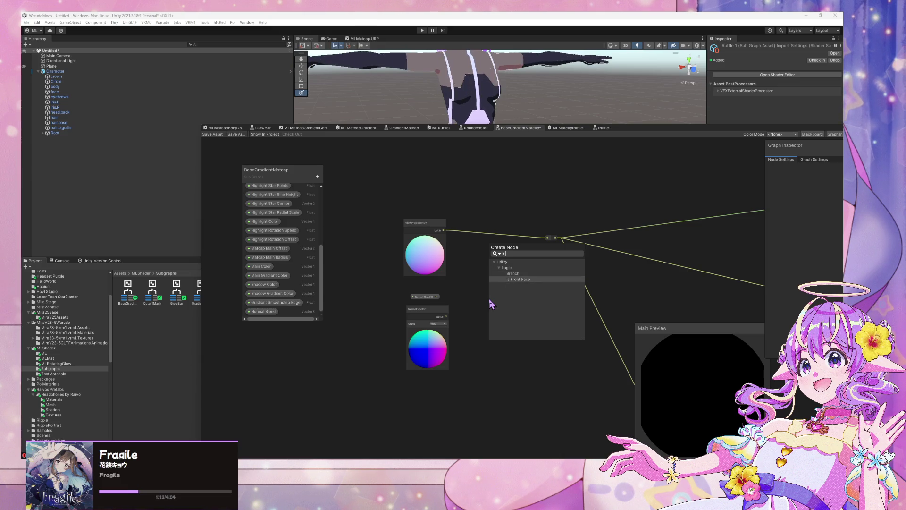
key("Up")
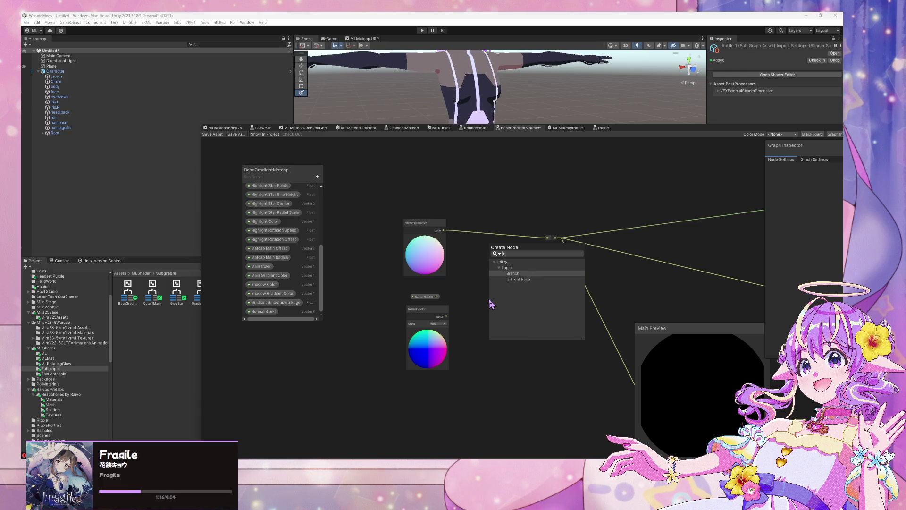
key("Down")
key("Up")
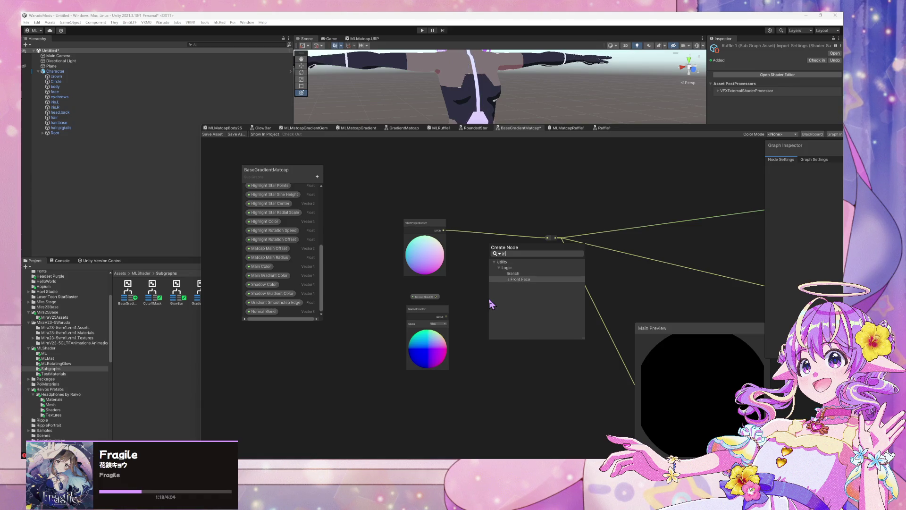
key("Return")
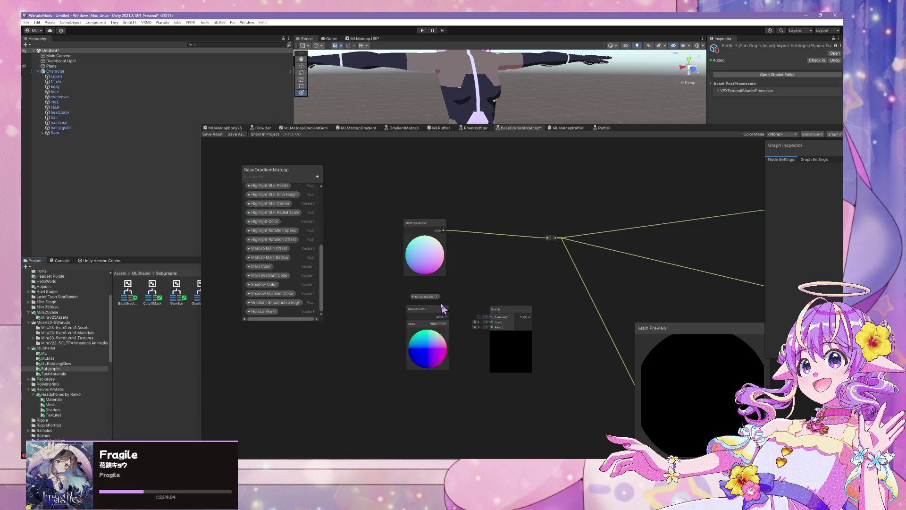
- Add Branch On Input Connection, enable Normal Blend's custom binding, and wire Normal Vector into it
left_click(488, 317)
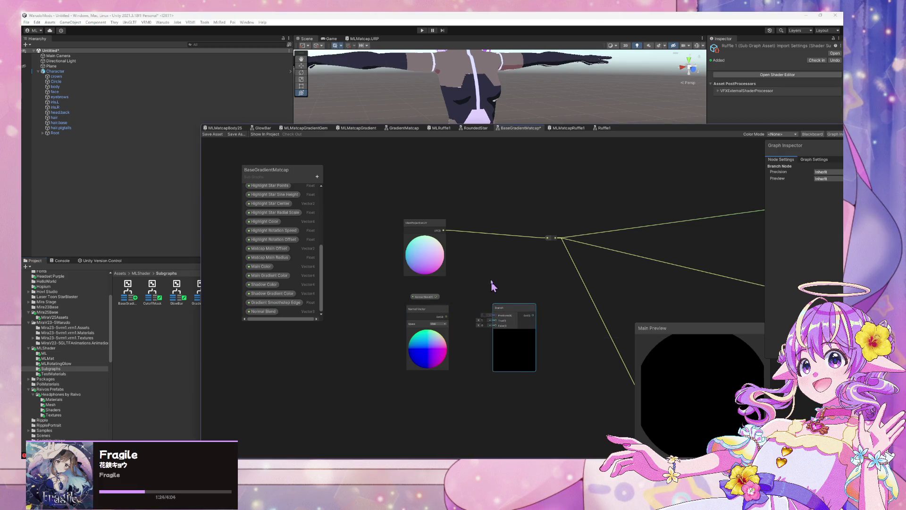
key("space")
type("conn")
key("Return")
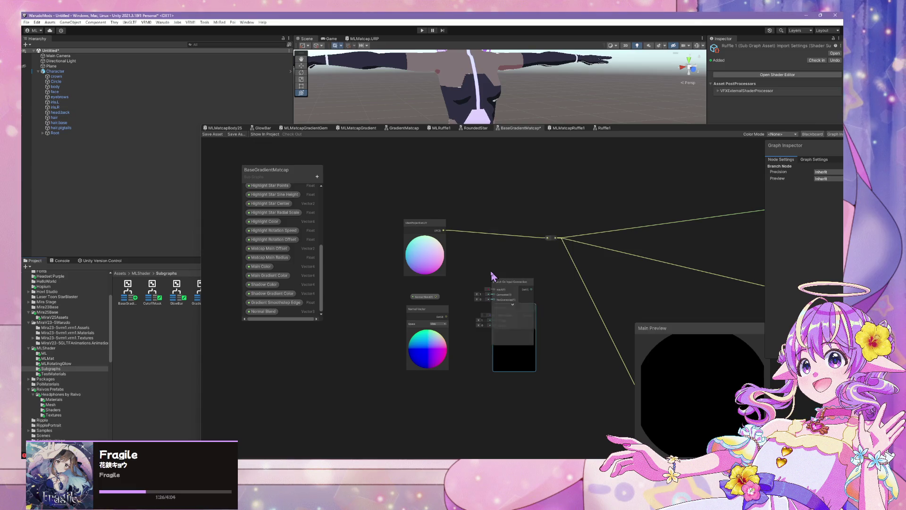
left_click_drag(511, 286, 491, 285)
left_click(262, 311)
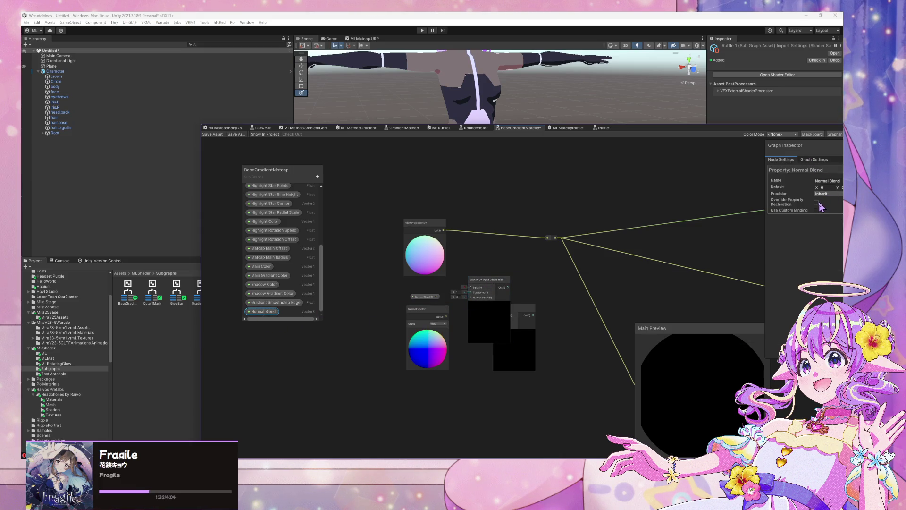
left_click(818, 211)
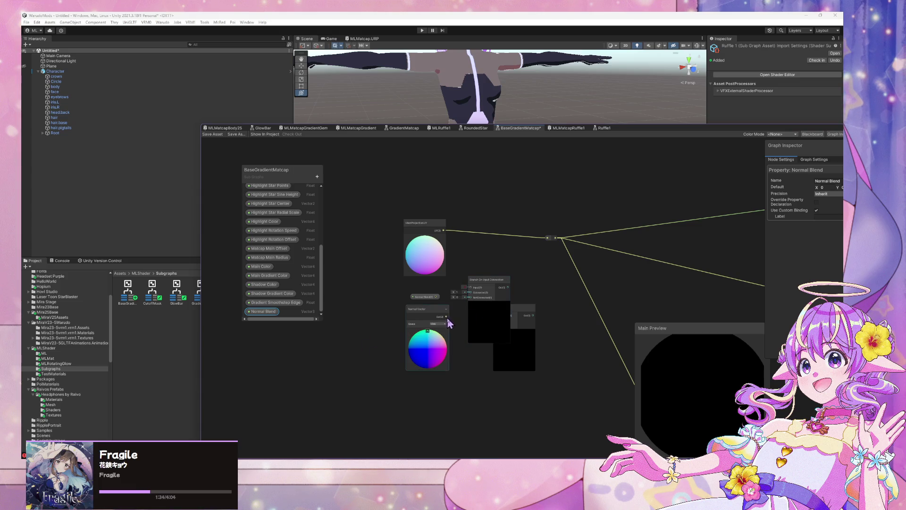
left_click_drag(447, 317, 471, 288)
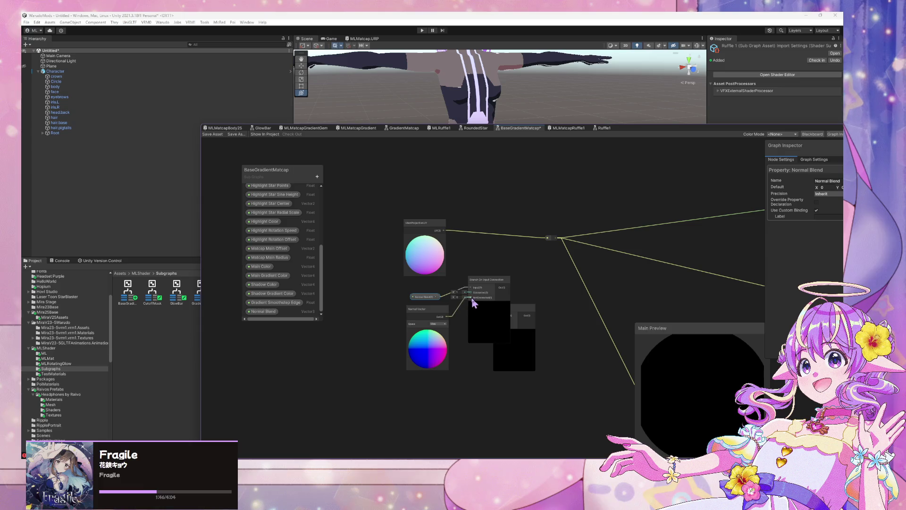
- Separate the stacked nodes and delete the duplicate Branch node
mouse_move(516, 310)
left_mouse_down()
mouse_move(542, 295)
mouse_move(488, 291)
left_mouse_up()
left_click_drag(427, 298, 412, 325)
mouse_move(477, 297)
left_mouse_down()
mouse_move(467, 303)
mouse_move(503, 311)
left_mouse_up()
left_click(521, 300)
key("Delete")
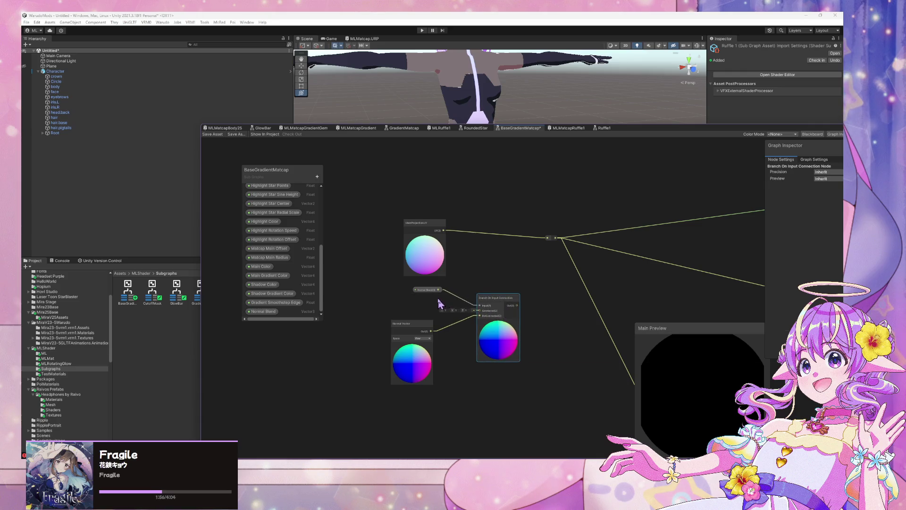
- Add a NormalBlend node with ViewProjectionUV's UV into A and the Branch result into B
mouse_move(443, 291)
left_mouse_down()
mouse_move(480, 298)
mouse_move(389, 296)
left_mouse_up()
key("space")
type("blend")
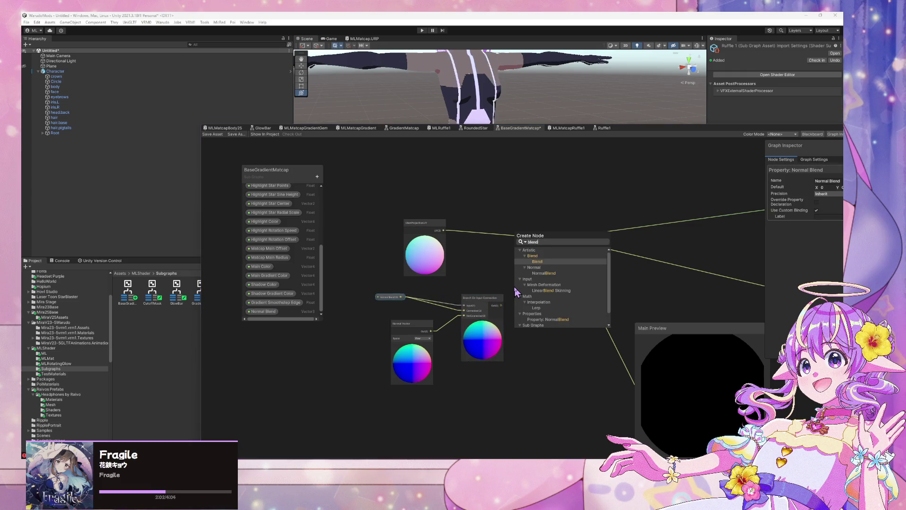
key("Down")
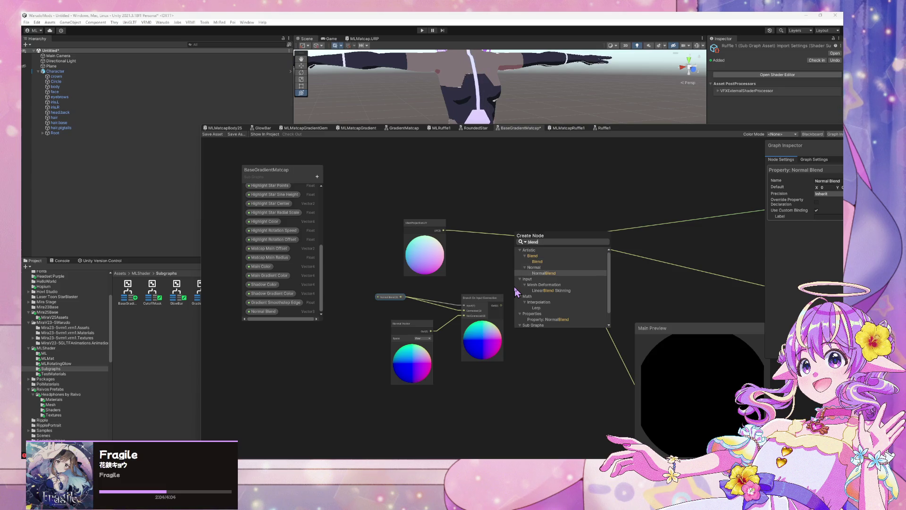
key("Return")
left_click(494, 302)
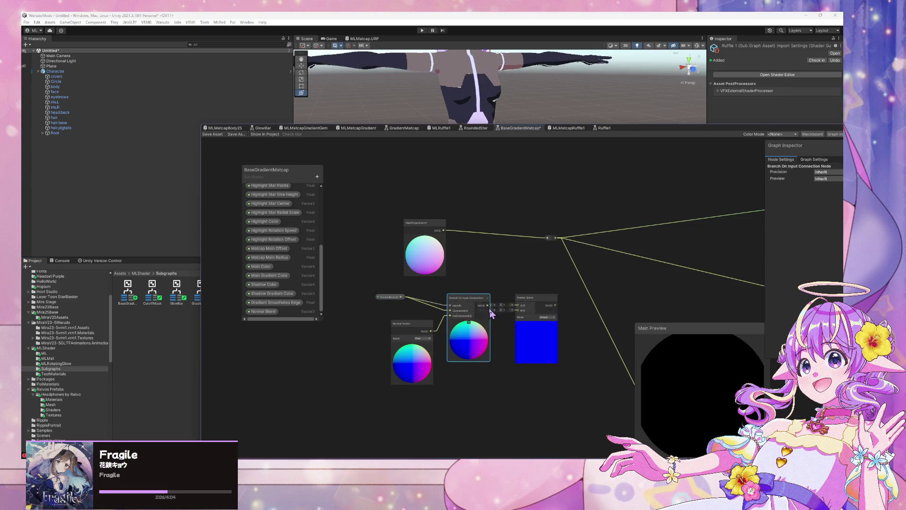
left_click_drag(487, 306, 517, 310)
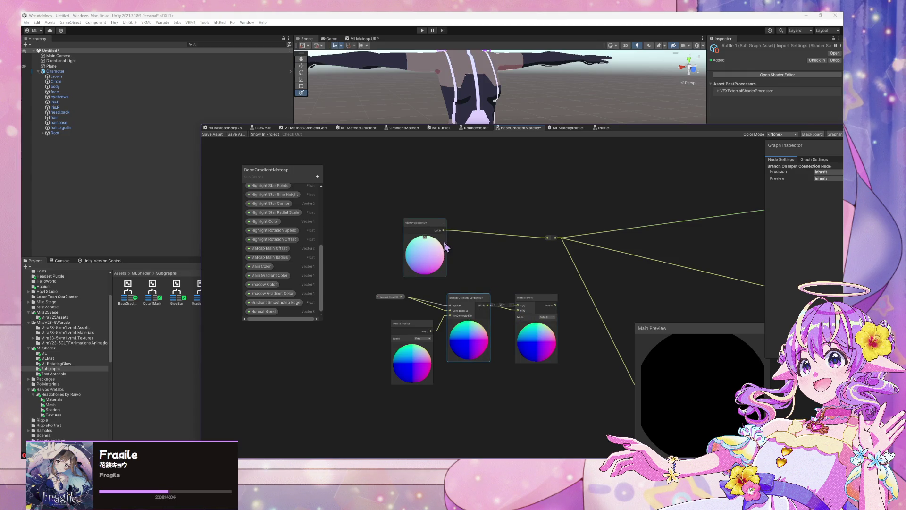
mouse_move(444, 231)
left_mouse_down()
mouse_move(451, 271)
mouse_move(519, 305)
mouse_move(551, 240)
left_mouse_up()
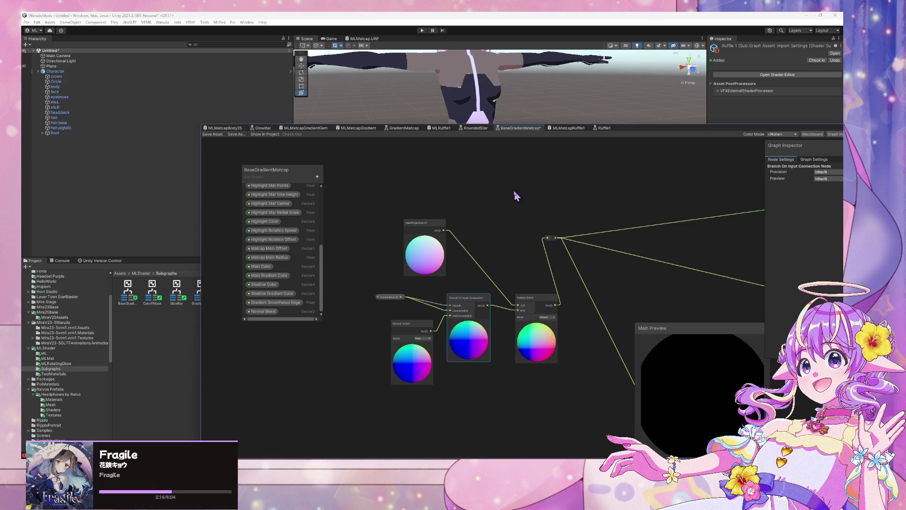
scroll(516, 196, "down", 2)
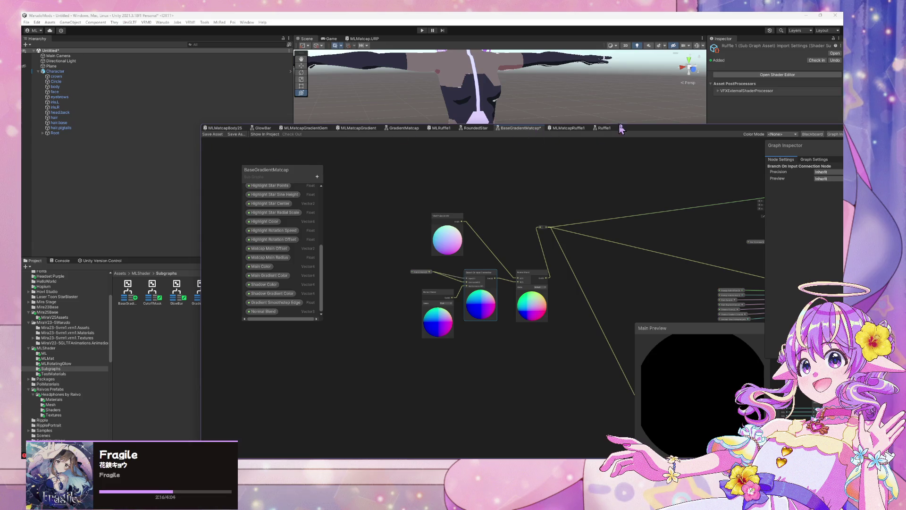
left_click_drag(641, 136, 685, 186)
- Save BaseGradientMatcap, check the character in the Scene view, and open the ViewProjectionUV subgraph
mouse_move(513, 118)
left_mouse_down()
mouse_move(688, 61)
mouse_move(366, 146)
left_mouse_up()
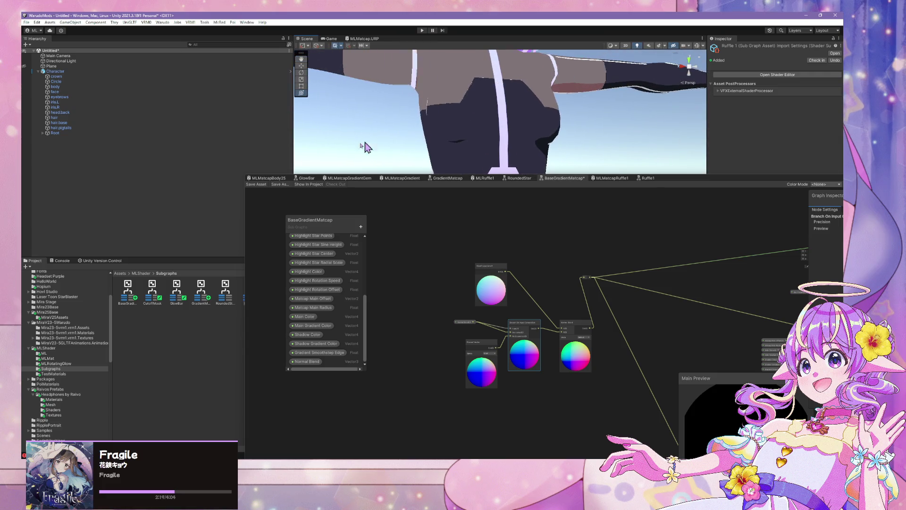
left_click(257, 189)
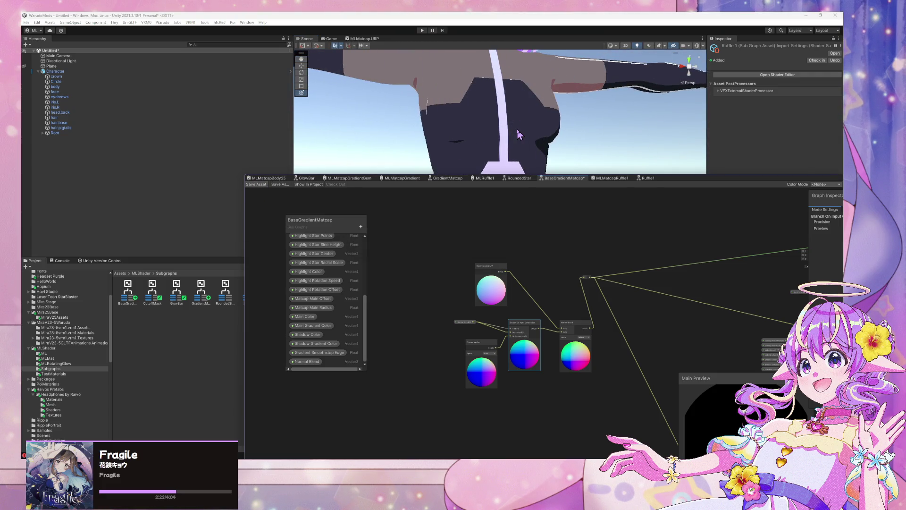
mouse_move(529, 143)
left_mouse_down()
mouse_move(536, 164)
mouse_move(478, 161)
mouse_move(534, 137)
left_mouse_up()
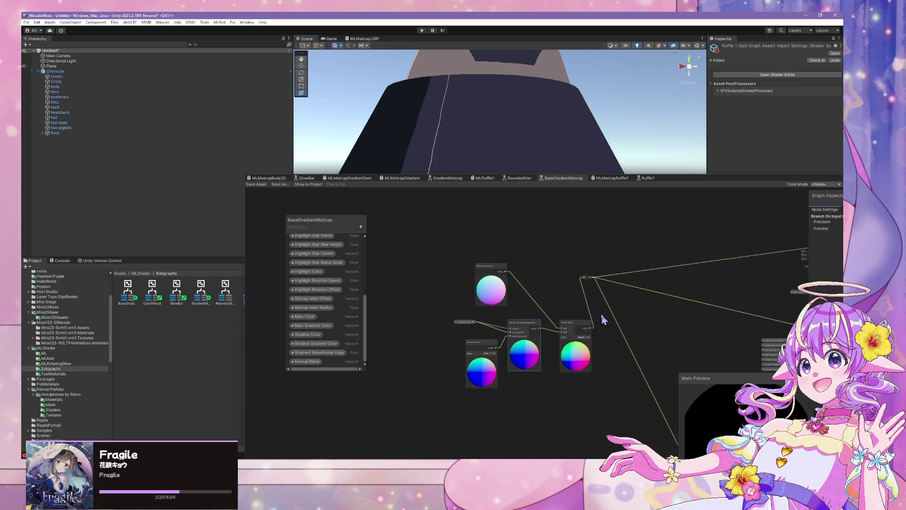
scroll(584, 279, "up", 3)
double_click(440, 260)
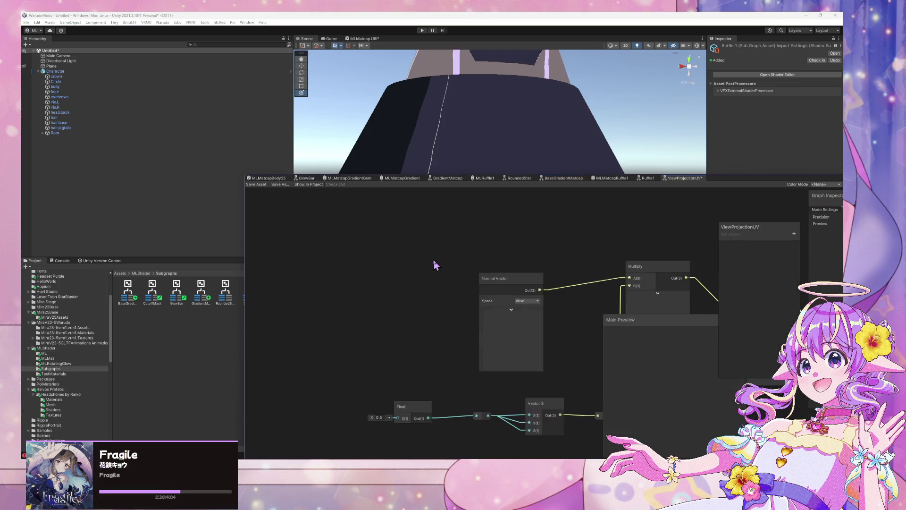
- Inspect ViewProjectionUV's Normal Vector, Multiply, Vector 3 and Add nodes, then go back to BaseGradientMatcap
scroll(592, 259, "up", 2)
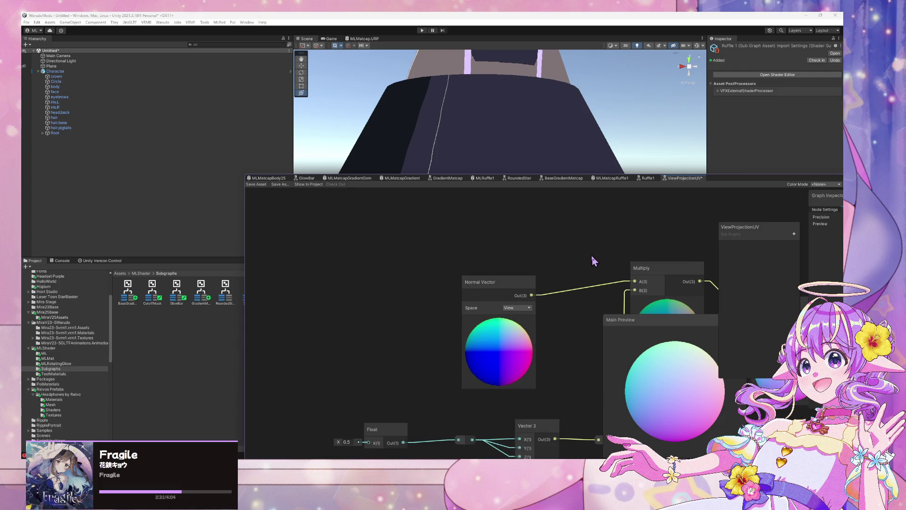
left_click(647, 179)
left_click(675, 179)
scroll(521, 228, "down", 3)
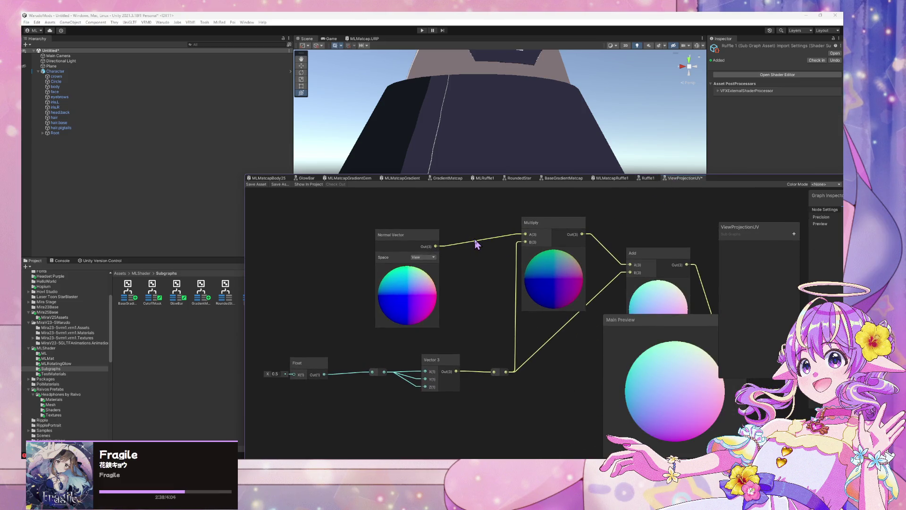
scroll(475, 246, "down", 1)
scroll(474, 246, "up", 1)
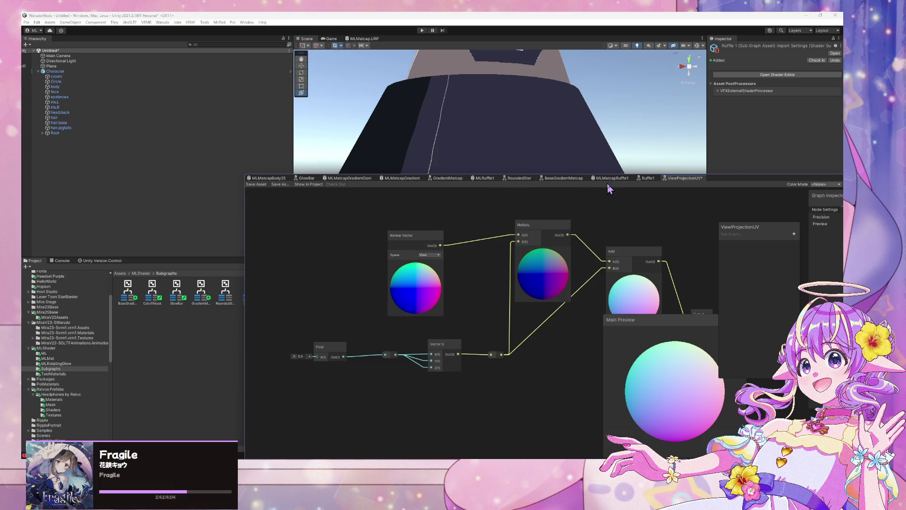
left_click(572, 179)
mouse_move(422, 374)
left_mouse_down()
mouse_move(400, 370)
mouse_move(396, 344)
mouse_move(421, 355)
left_mouse_up()
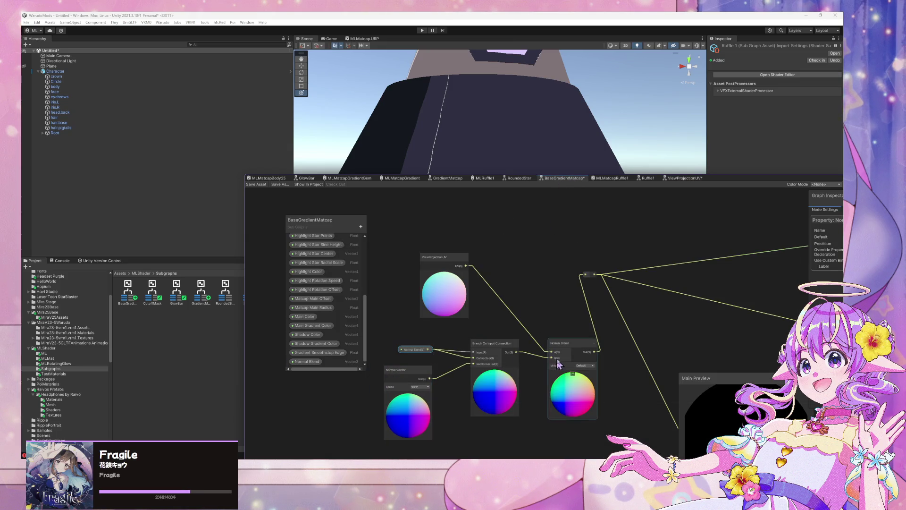
- Keep Normal Blend's mode on Default and the Normal Vector space on View
left_click(583, 367)
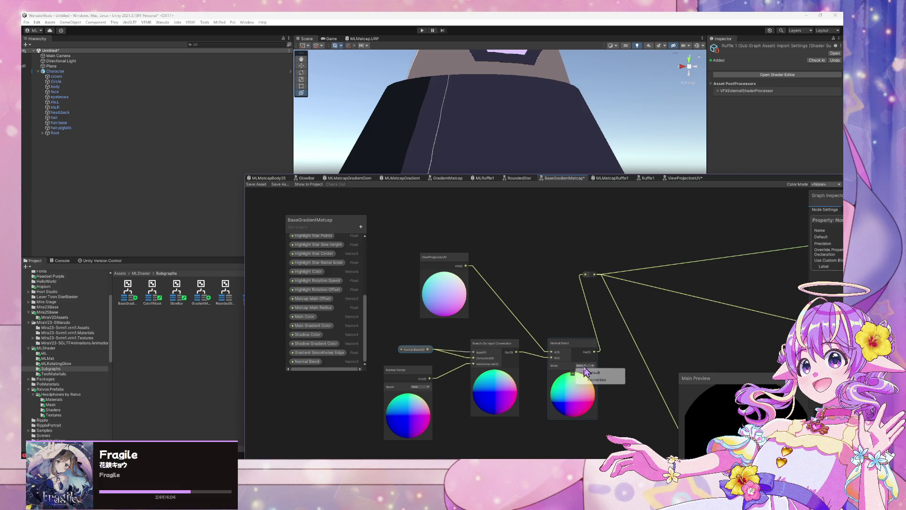
left_click(537, 387)
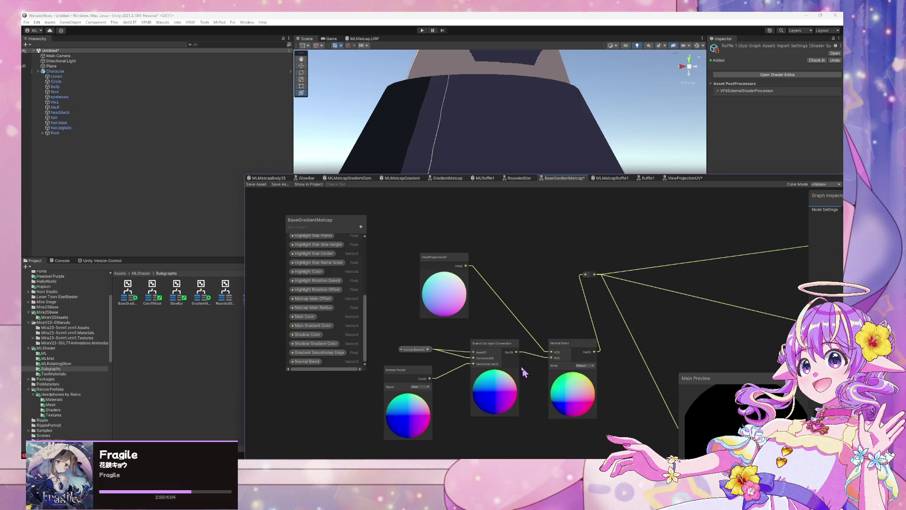
left_click(419, 387)
left_click(444, 279)
- Show the ViewProjectionUV node's preview, peek inside it, and return to select Normal Vector
left_click(444, 279)
left_click(437, 272)
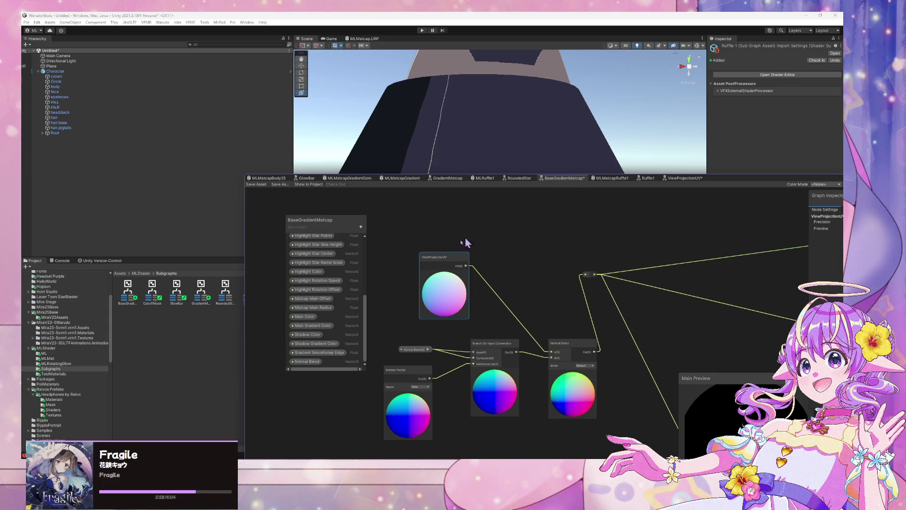
double_click(440, 258)
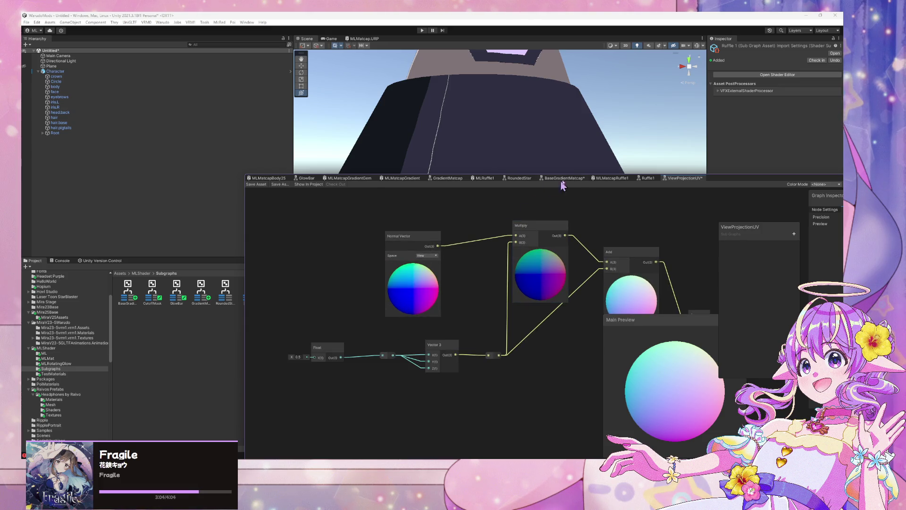
left_click(577, 179)
left_click(410, 358)
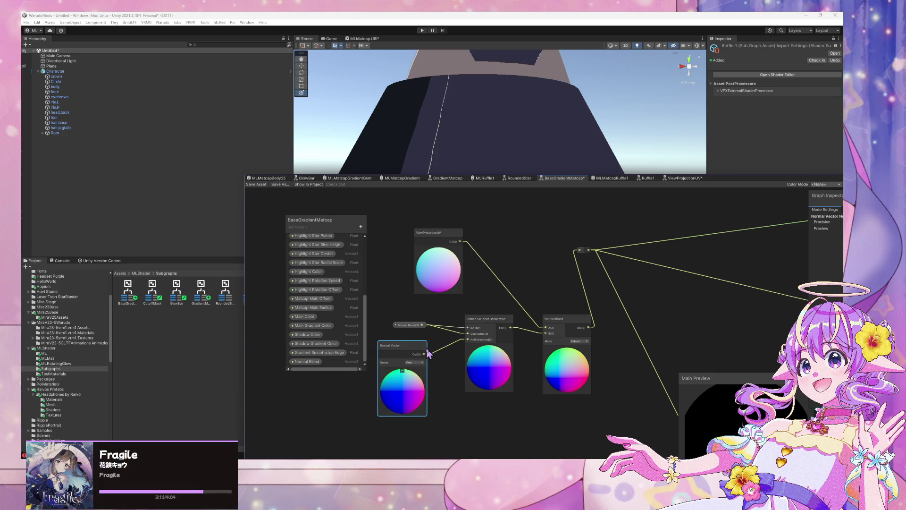
- Move ViewProjectionUV left, connect it into Branch On Input Connection, and save the subgraph
key("Delete")
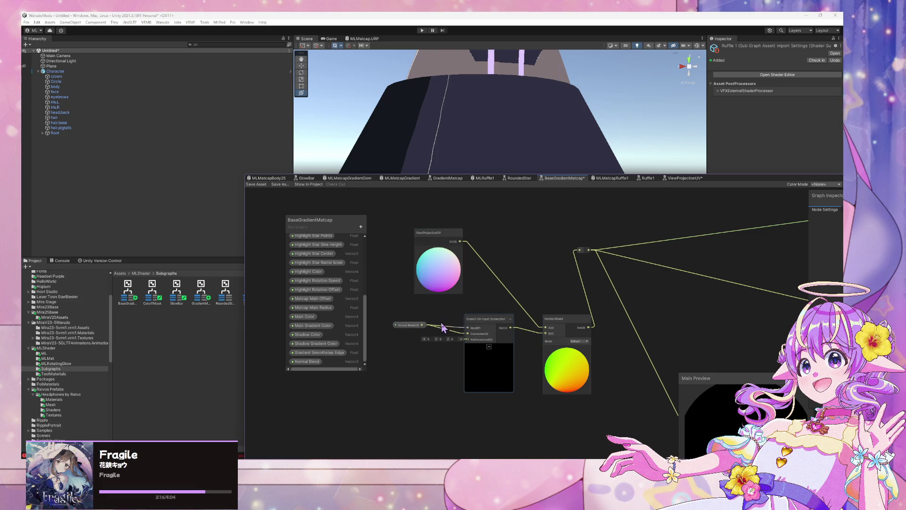
key("ctrl+z")
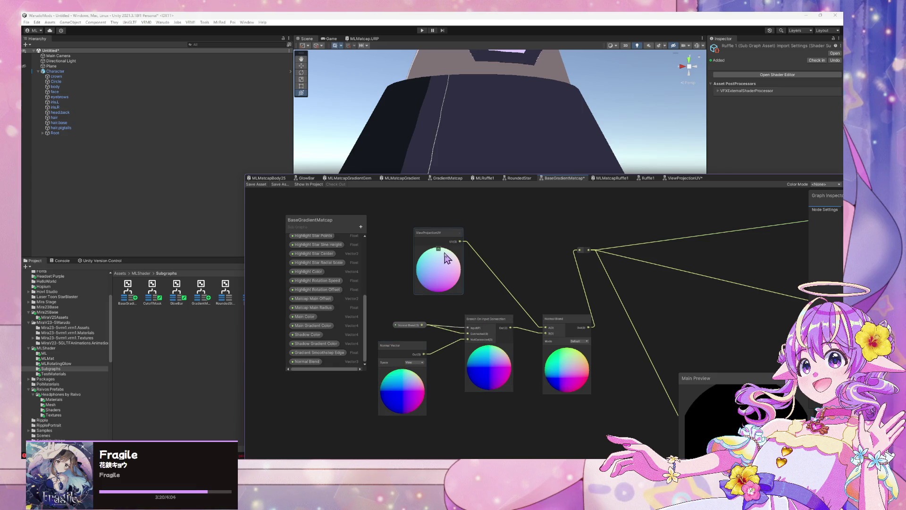
mouse_move(445, 254)
left_mouse_down()
mouse_move(424, 252)
mouse_move(468, 341)
left_mouse_up()
left_click(398, 354)
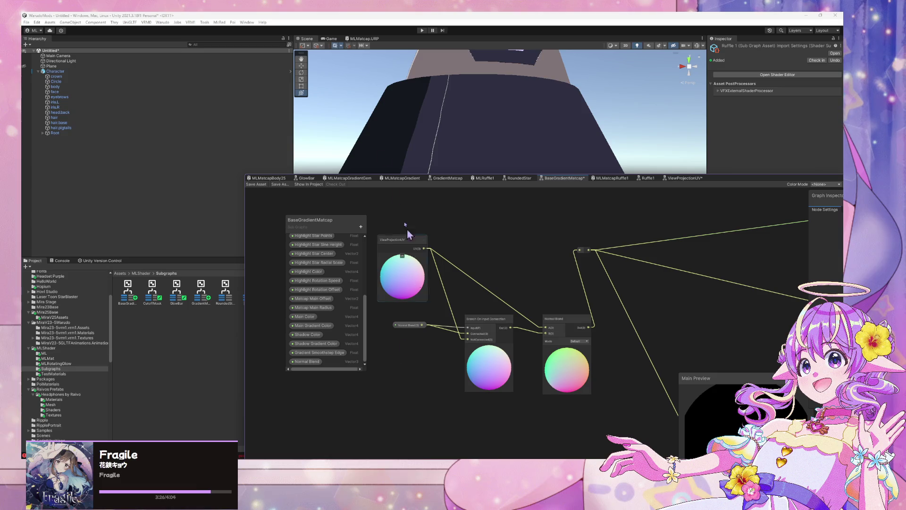
left_click(253, 184)
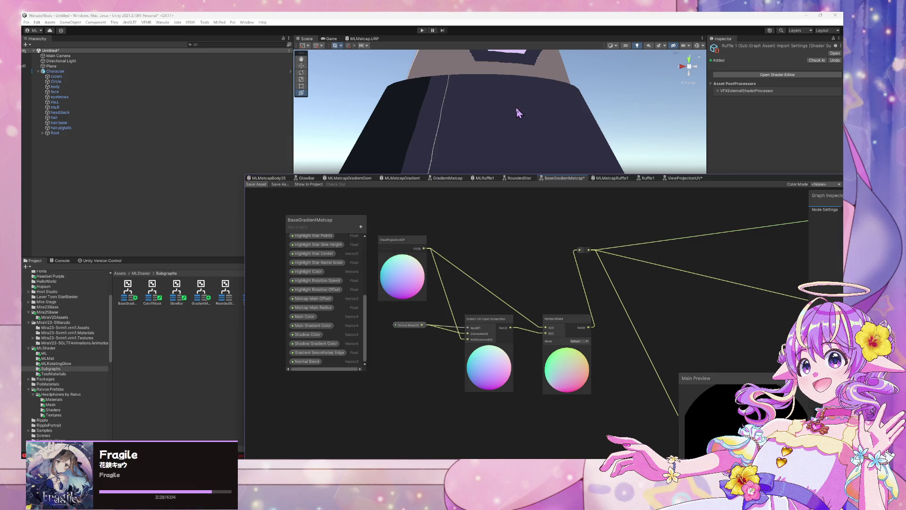
- Realign the Branch, Normal Blend and Normal Blend property nodes higher in the graph
left_click_drag(417, 325, 408, 318)
left_click_drag(485, 320, 484, 313)
left_click_drag(391, 319, 395, 326)
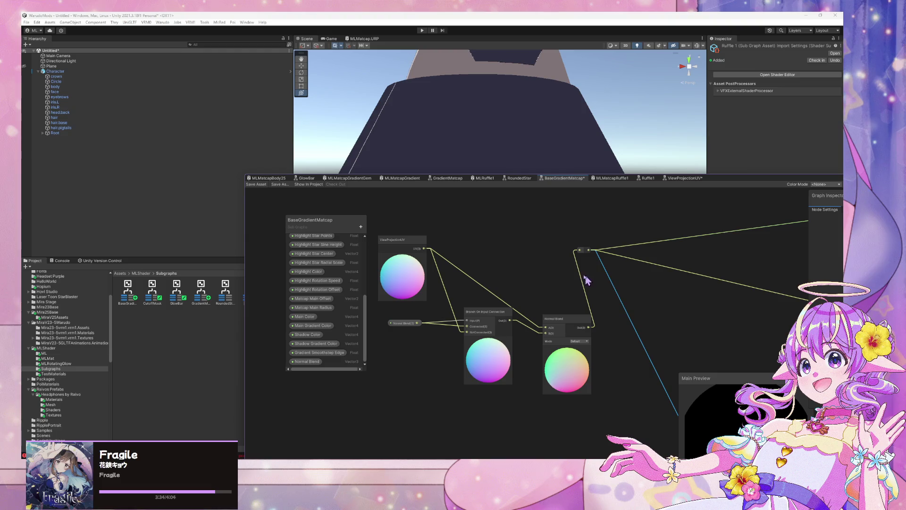
left_click_drag(558, 331, 556, 308)
left_click_drag(487, 312, 483, 306)
left_click(508, 265)
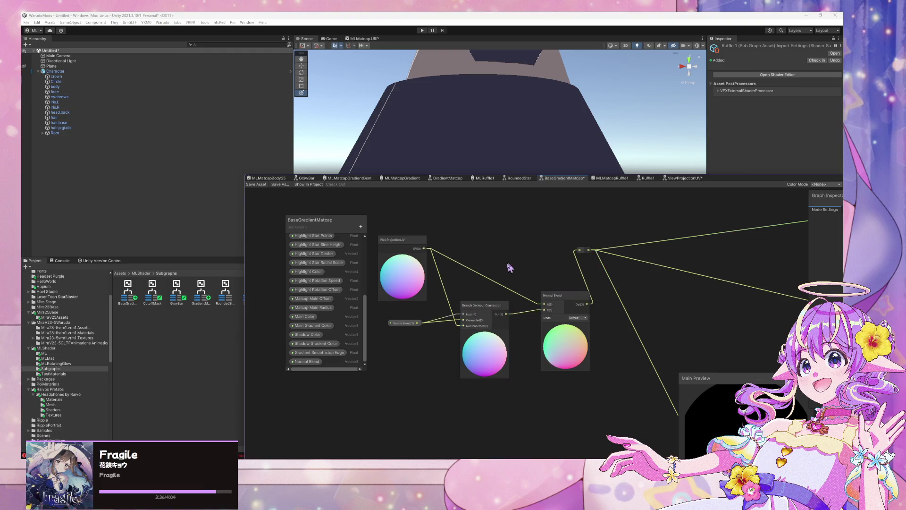
- Review the Normal Blend property's settings in the inspector and save the graph
left_click(307, 362)
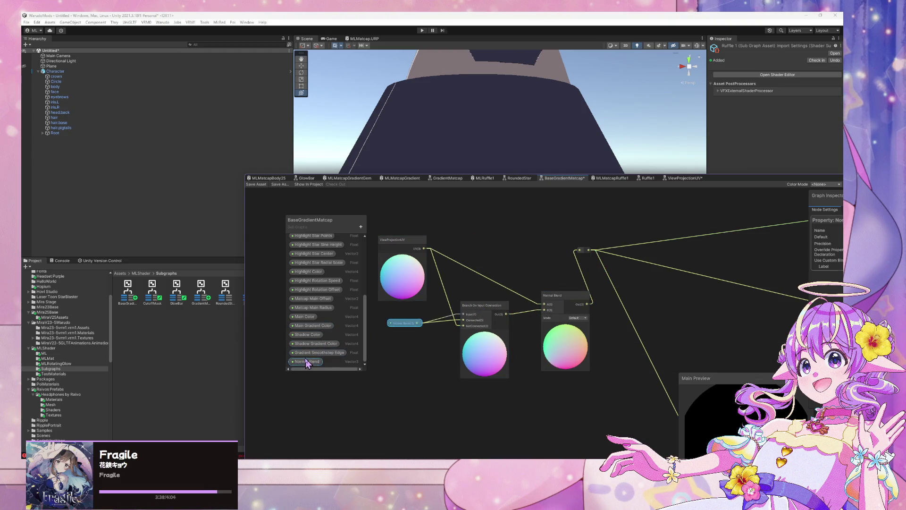
mouse_move(779, 183)
left_mouse_down()
mouse_move(634, 171)
mouse_move(644, 172)
left_mouse_up()
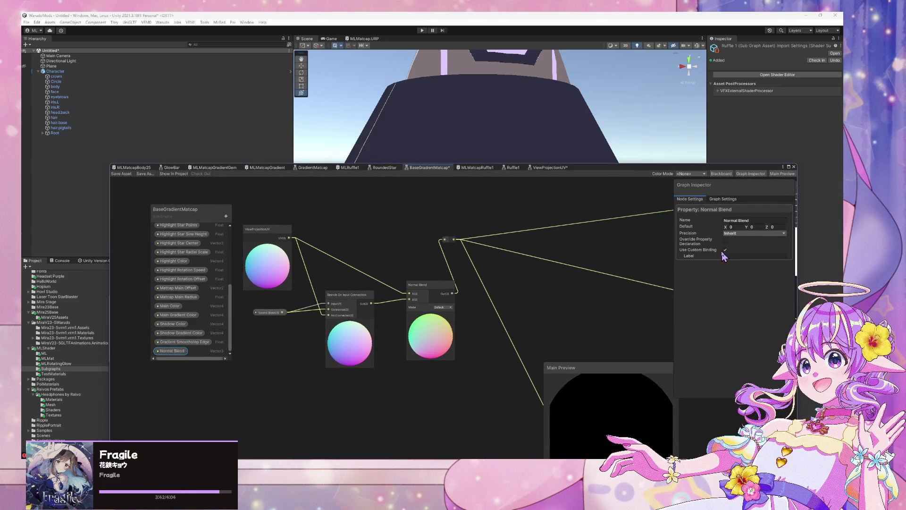
left_click_drag(347, 196, 412, 204)
left_click(121, 174)
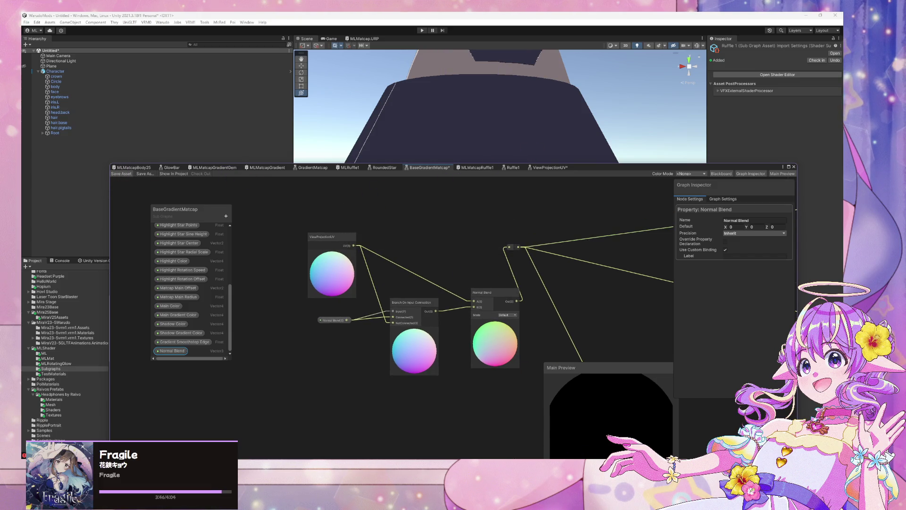
key("alt+Tab")
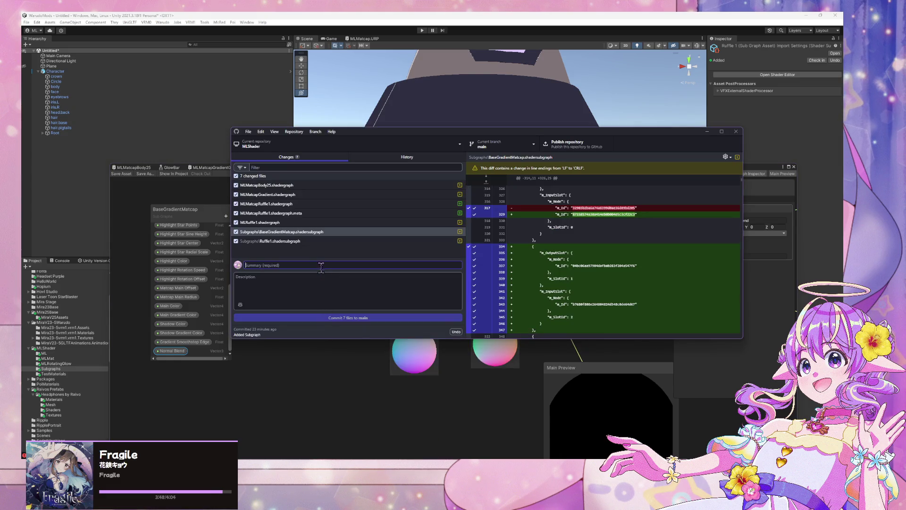
- Commit the 7 changed files to main with the summary 'Pre Refactor', then return to Unity
type("Pre")
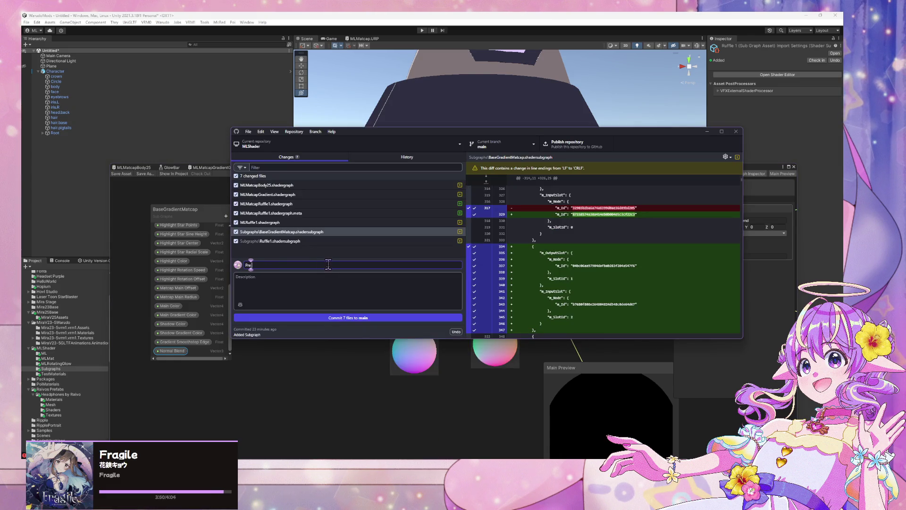
type(" Refacto")
type("r")
left_click(410, 318)
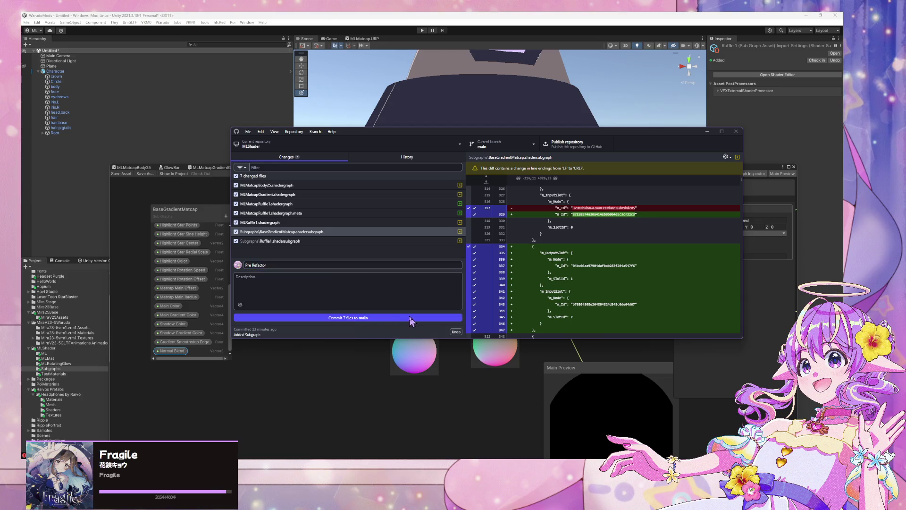
left_click(349, 427)
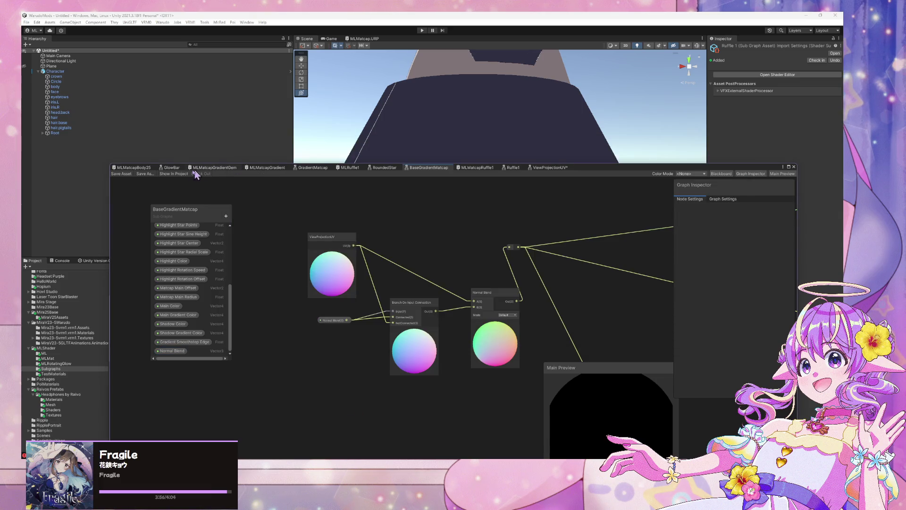
- Switch to the MLMatcapBody25 graph and zoom out to survey its full layout
left_click(135, 168)
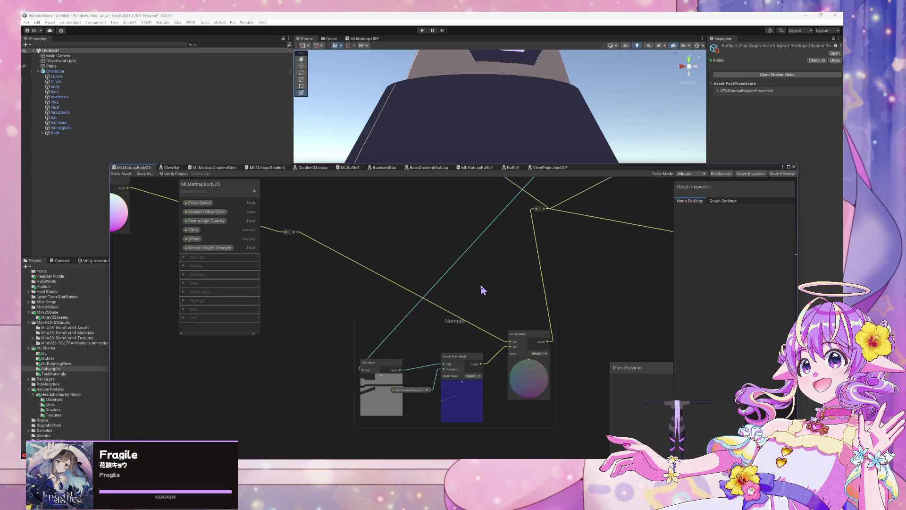
scroll(483, 289, "down", 2)
scroll(420, 318, "down", 4)
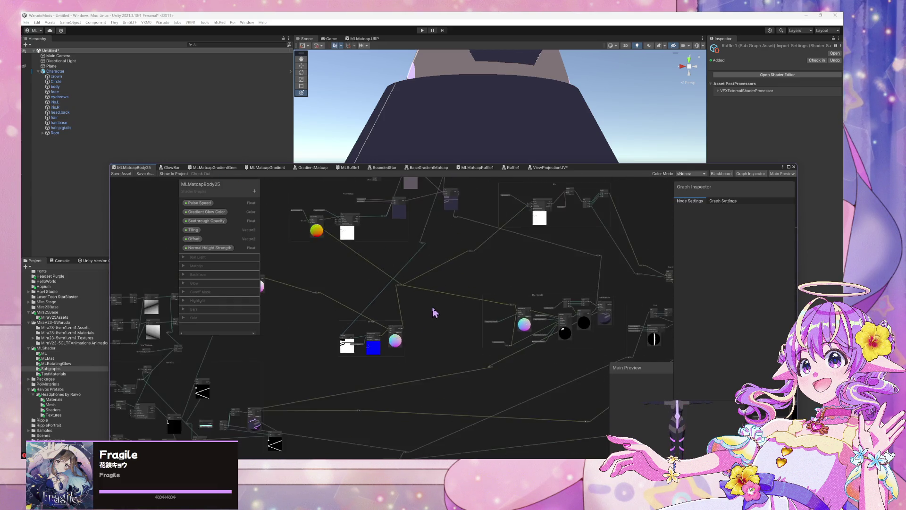
scroll(434, 313, "up", 1)
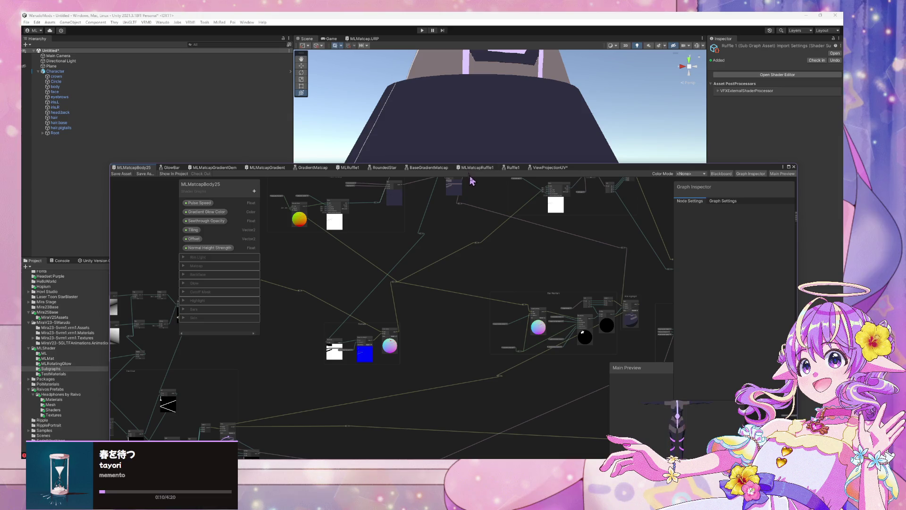
- Add a Float output named 'Base' to the Output node, removing an accidental extra output
left_click(421, 169)
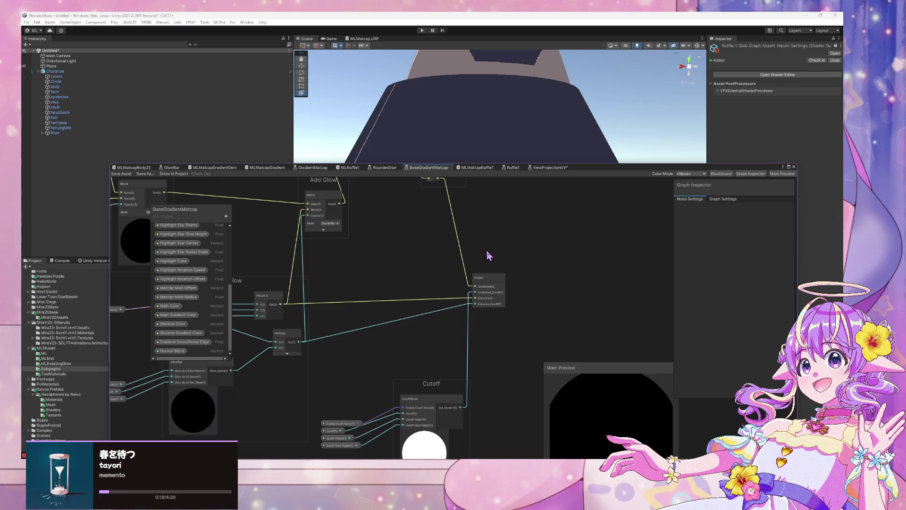
left_click(491, 290)
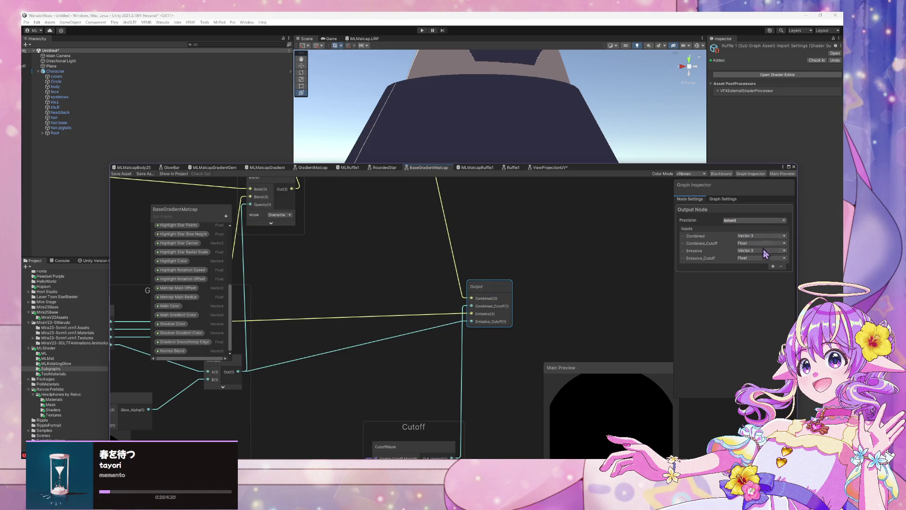
left_click(774, 266)
type("Base")
key("Return")
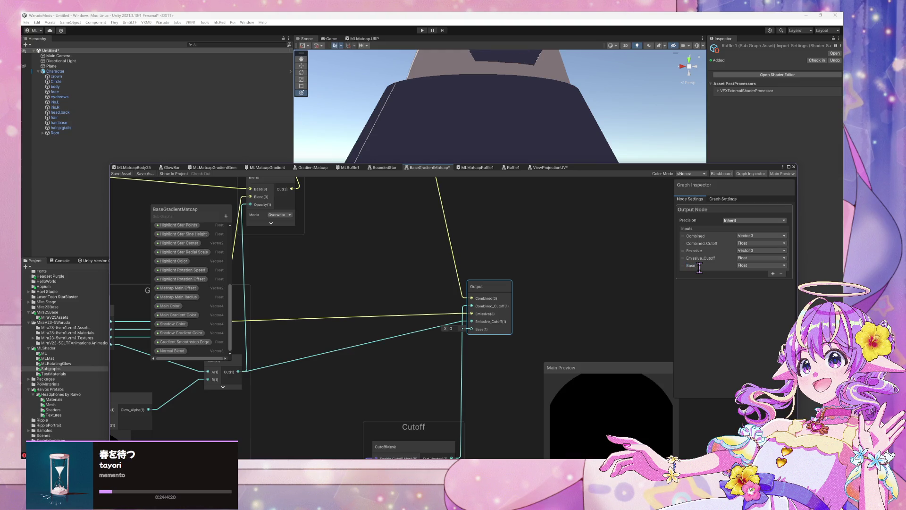
left_click(773, 274)
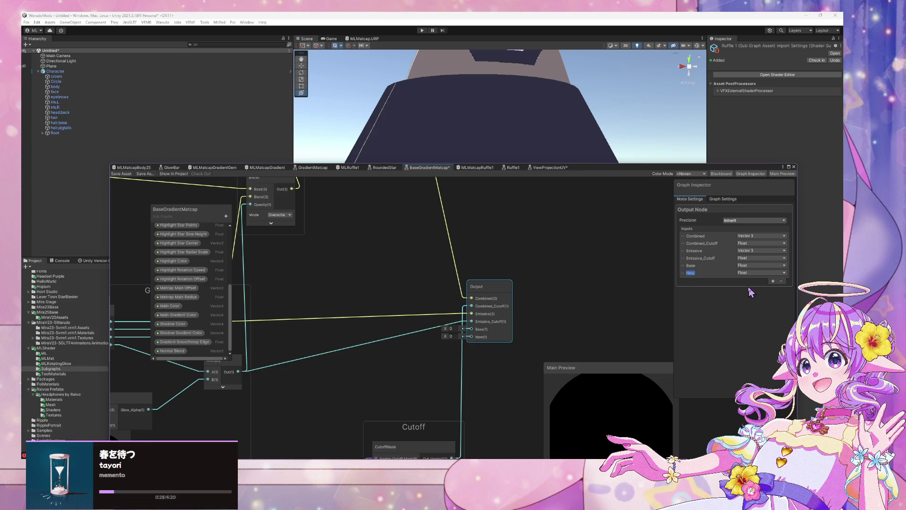
left_click(687, 277)
left_click(782, 282)
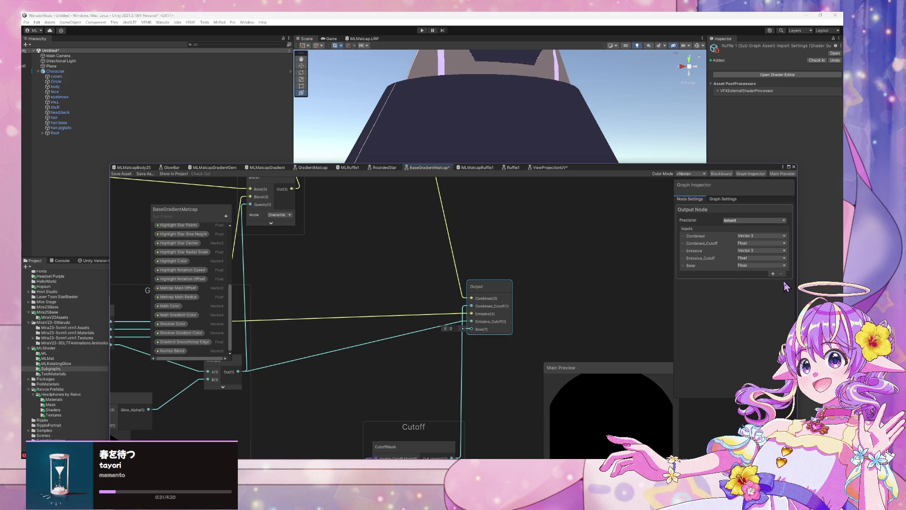
left_click(688, 266)
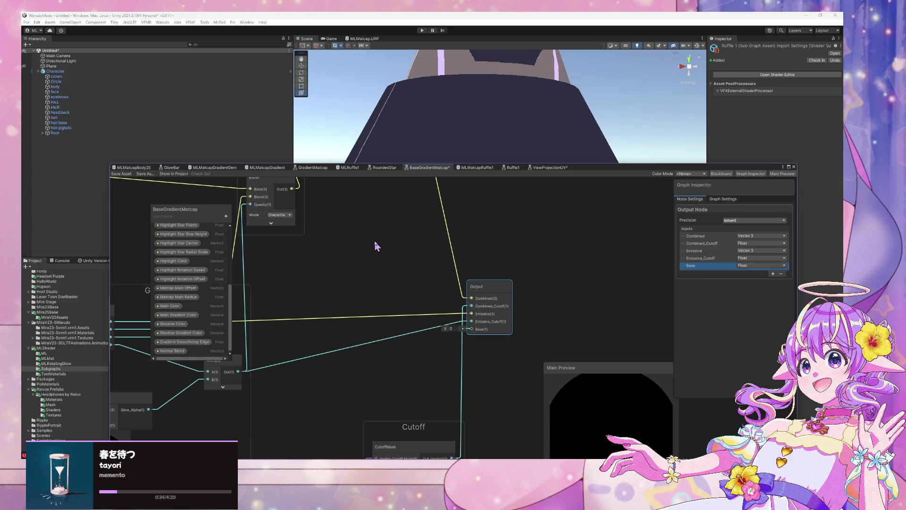
- Rename the Emissive_Cutoff output to Emissive_Mask
left_click_drag(376, 246, 444, 361)
double_click(714, 257)
double_click(719, 257)
type("Mask")
key("Return")
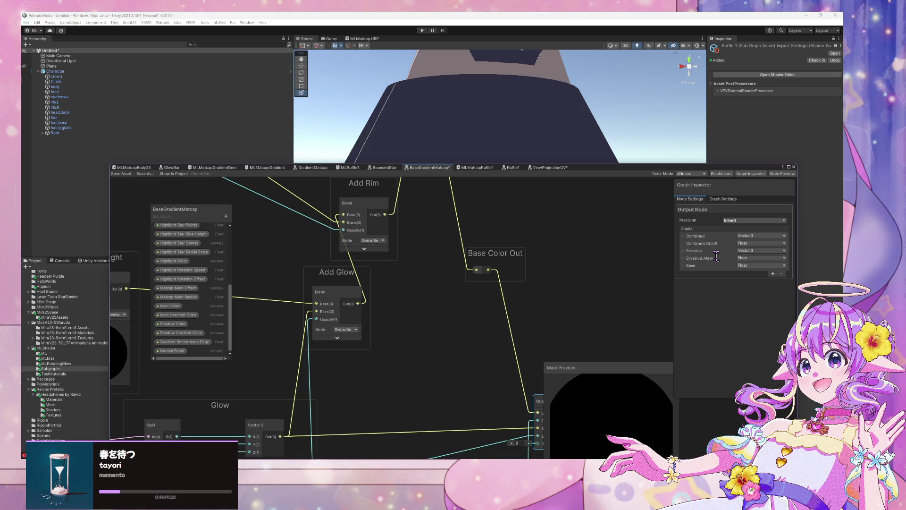
- Reorder the Base output to sit right after Combined_Cutoff
left_click(717, 244)
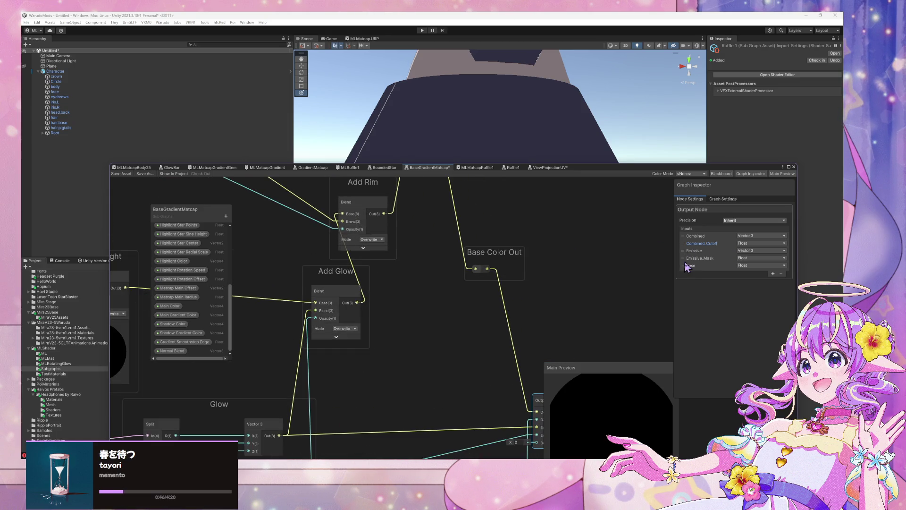
left_click_drag(686, 269, 686, 251)
key("f")
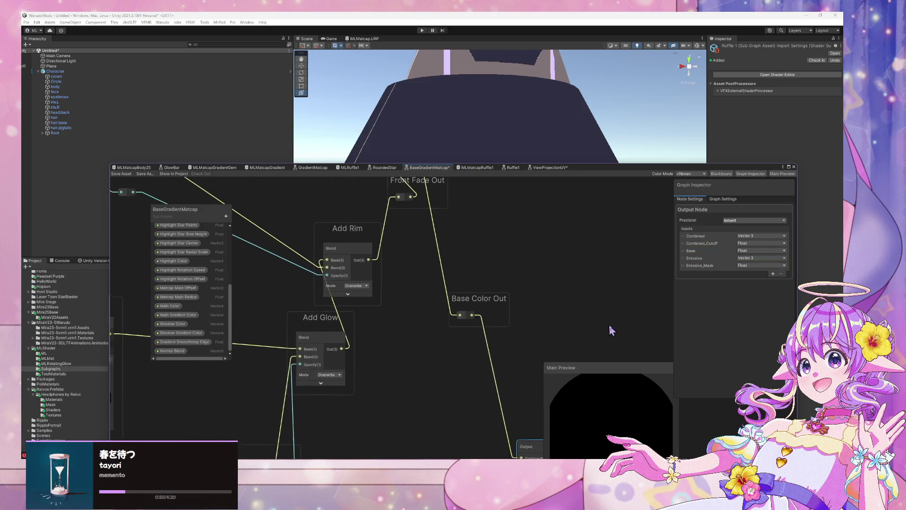
mouse_move(684, 251)
left_mouse_down()
mouse_move(685, 236)
mouse_move(686, 251)
left_mouse_up()
- Shift the Backface group up-left and place the Backface Color property inside it
scroll(544, 275, "up", 1)
scroll(528, 264, "down", 5)
scroll(444, 346, "down", 4)
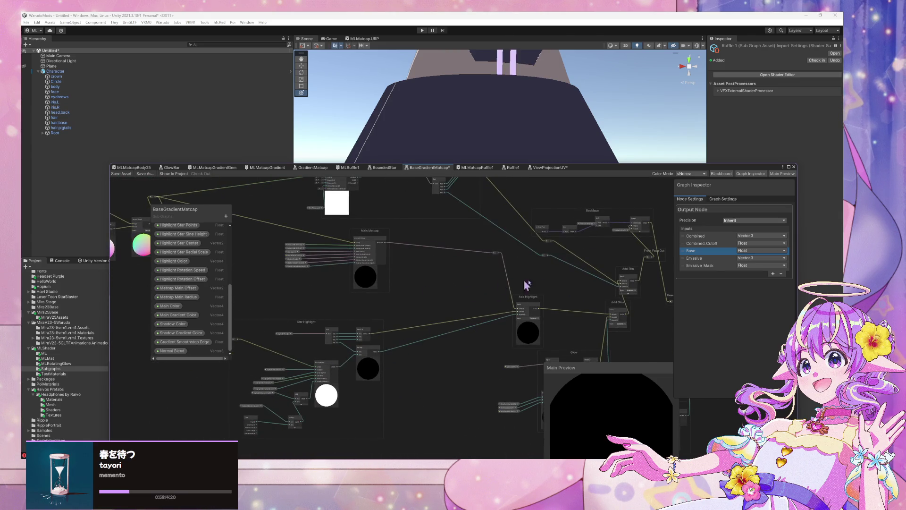
scroll(500, 348, "down", 2)
scroll(542, 340, "up", 3)
scroll(366, 327, "up", 2)
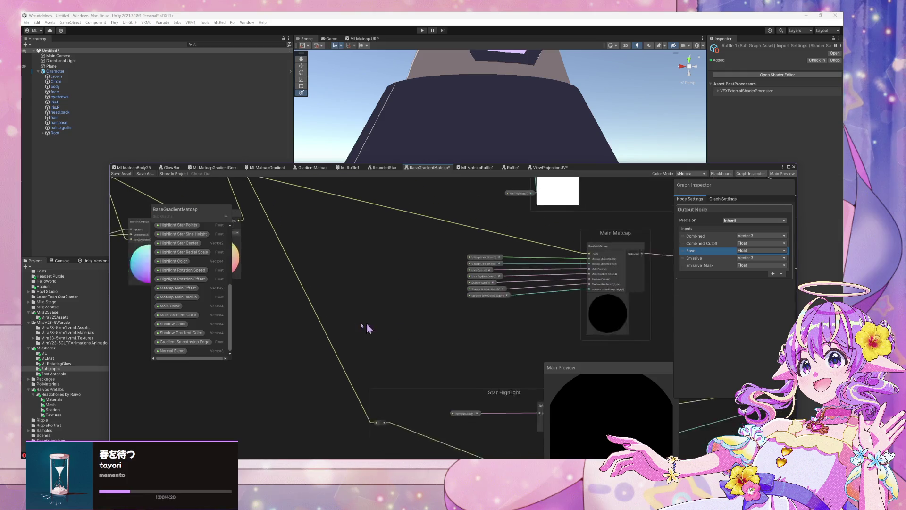
mouse_move(633, 323)
left_mouse_down()
mouse_move(601, 310)
mouse_move(448, 306)
left_mouse_up()
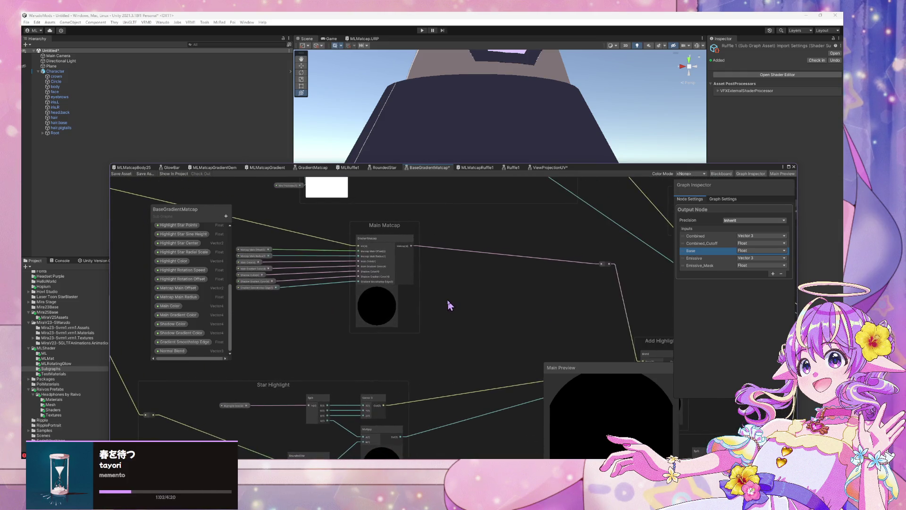
scroll(503, 304, "down", 3)
left_click_drag(503, 304, 354, 257)
scroll(410, 266, "up", 3)
mouse_move(411, 265)
left_mouse_down()
mouse_move(607, 269)
mouse_move(711, 289)
left_mouse_up()
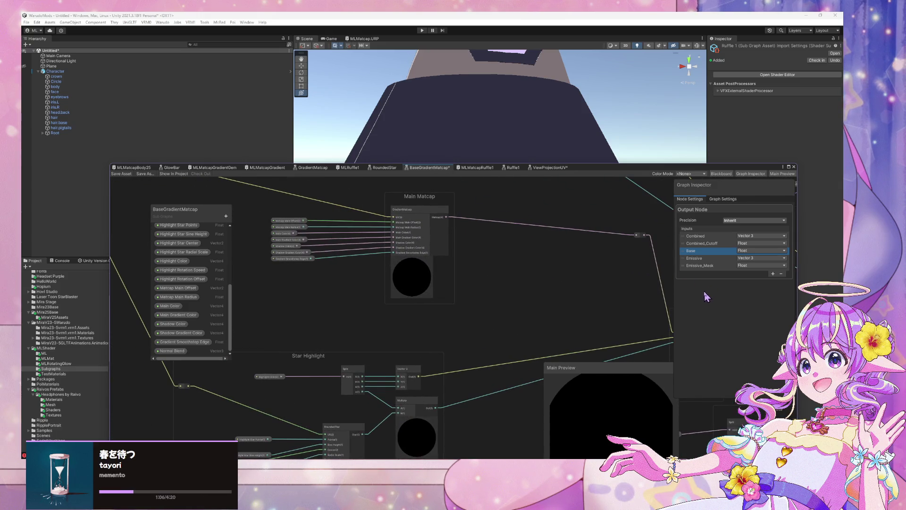
scroll(404, 283, "down", 5)
scroll(415, 284, "up", 5)
left_click_drag(427, 270, 223, 230)
scroll(408, 283, "down", 5)
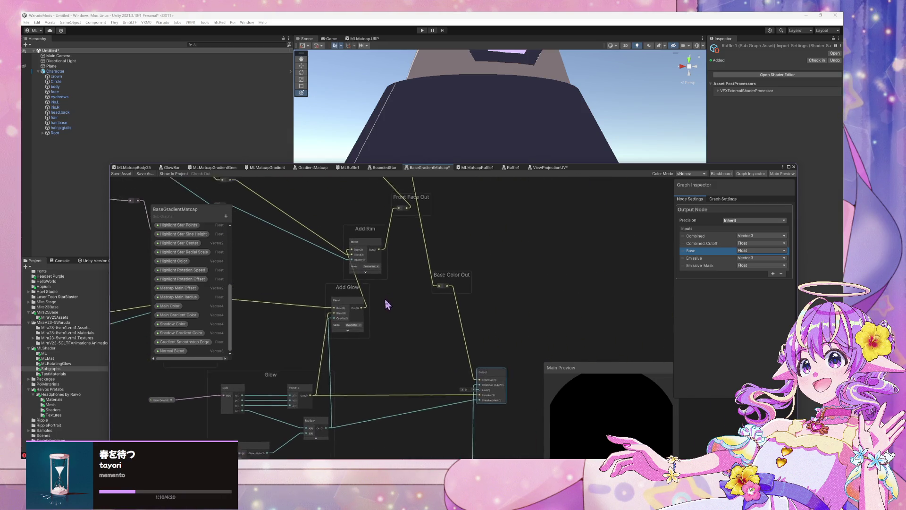
left_click_drag(475, 337, 415, 285)
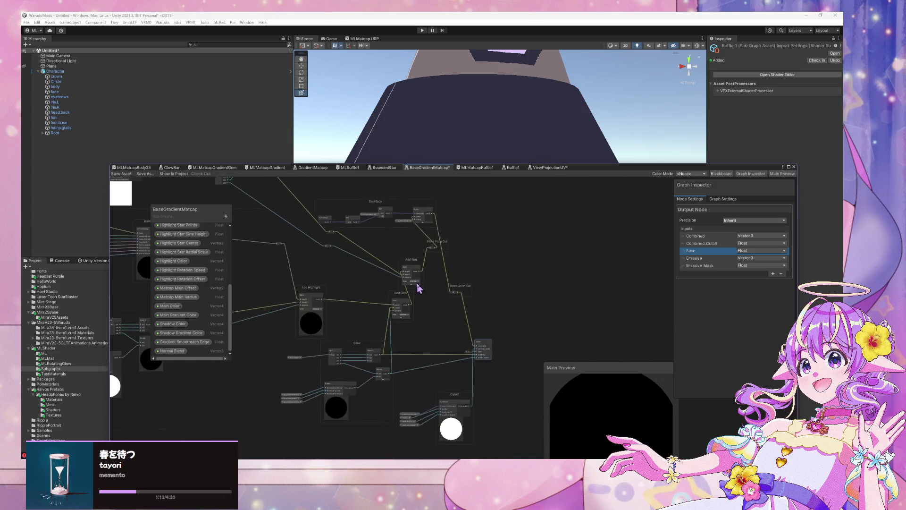
scroll(419, 287, "up", 1)
left_click_drag(367, 190, 351, 188)
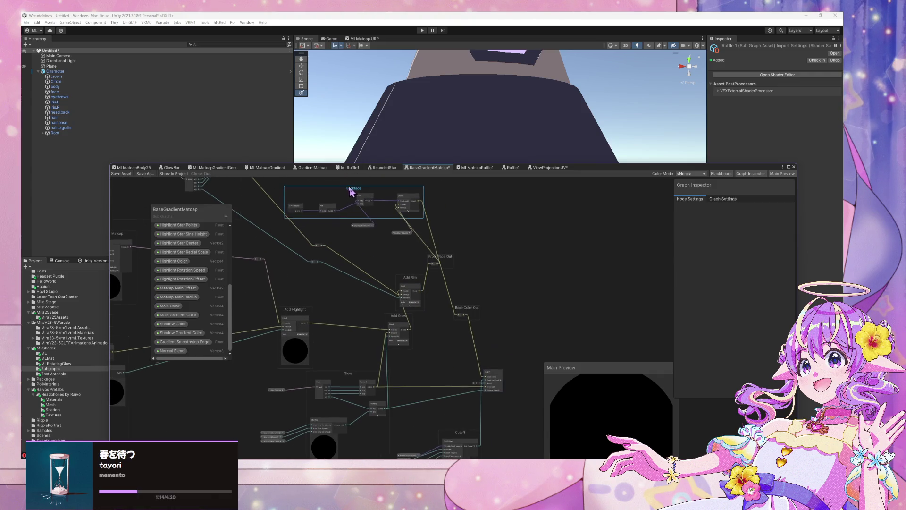
mouse_move(351, 226)
left_mouse_down()
mouse_move(324, 225)
mouse_move(381, 249)
mouse_move(379, 235)
left_mouse_up()
scroll(441, 213, "up", 2)
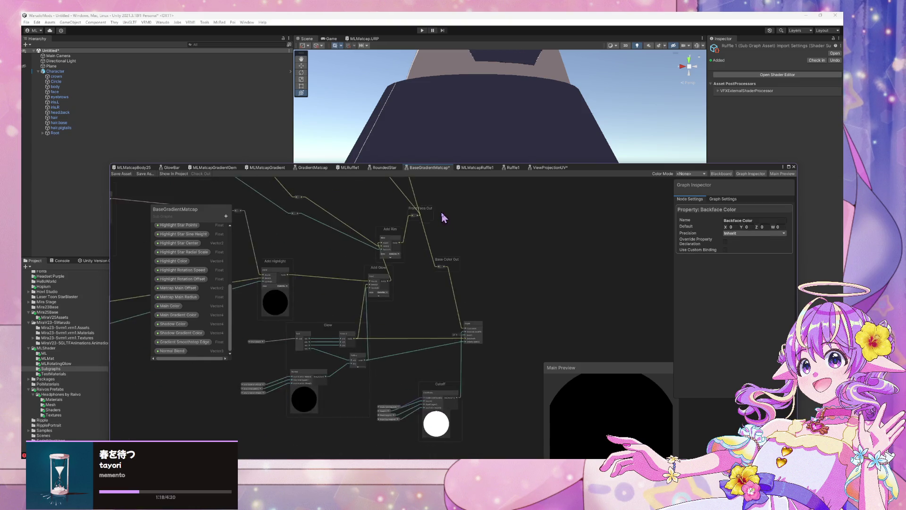
scroll(486, 395, "up", 1)
- Reposition the Add Glow group and the Output node
left_click(490, 379)
left_click(481, 378)
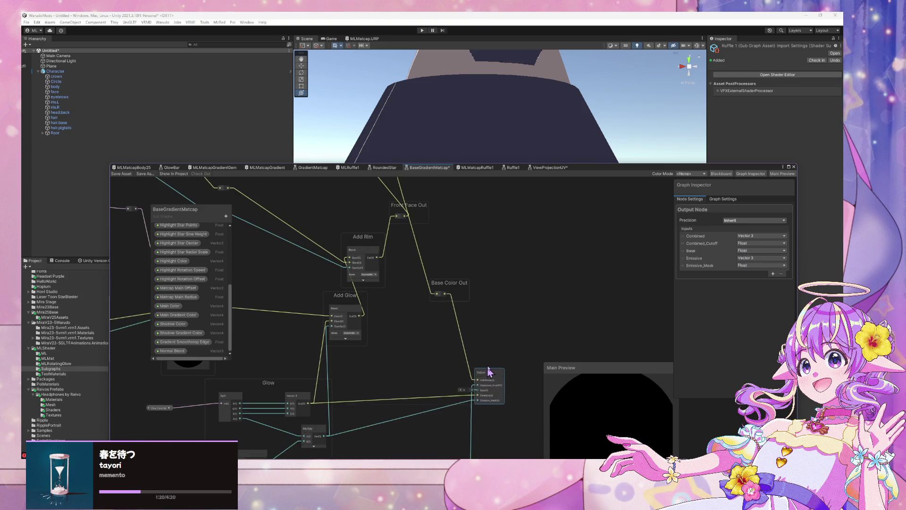
left_click_drag(398, 289, 427, 307)
left_click(367, 318)
left_click_drag(367, 319, 340, 329)
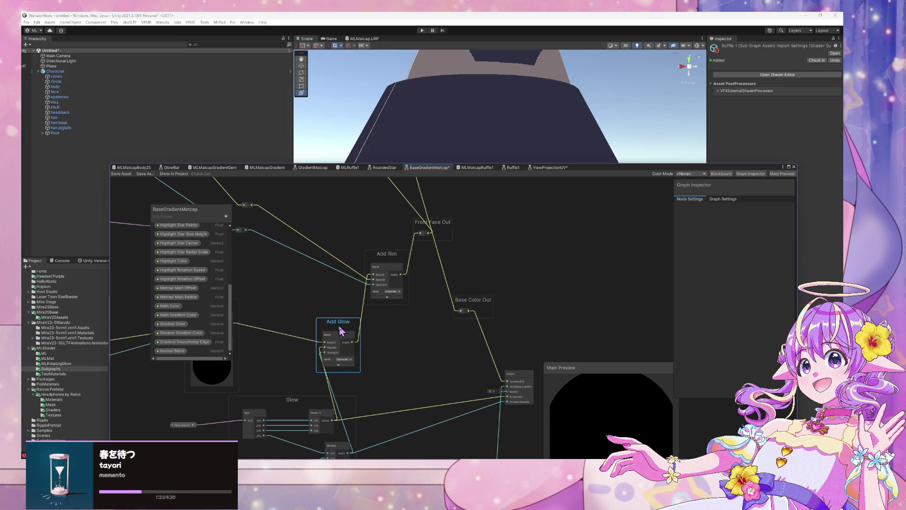
left_click_drag(523, 374, 489, 367)
mouse_move(390, 313)
left_mouse_down()
mouse_move(467, 296)
mouse_move(441, 275)
left_mouse_up()
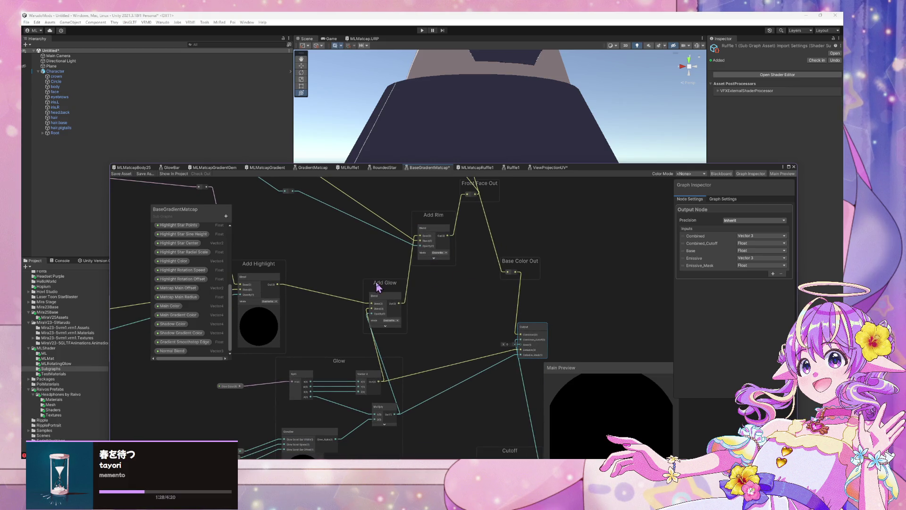
scroll(377, 285, "up", 3)
scroll(378, 286, "down", 2)
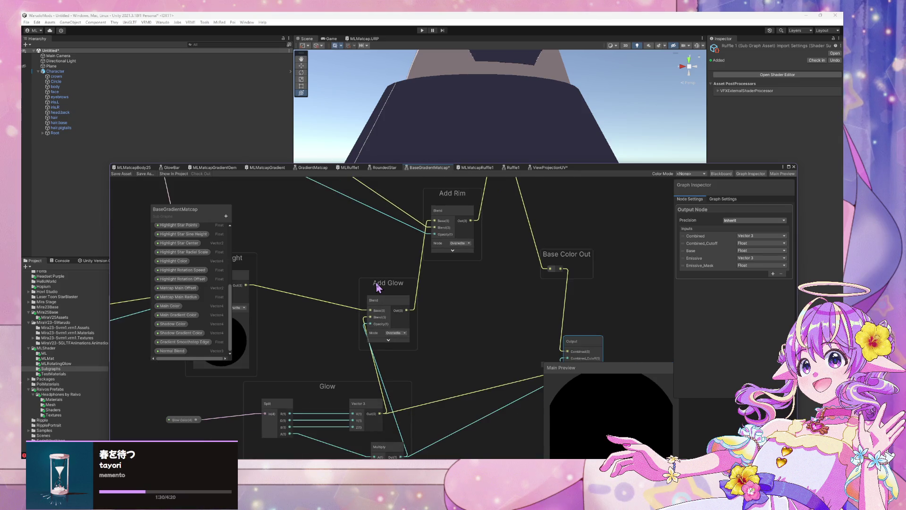
mouse_move(390, 289)
left_mouse_down()
mouse_move(446, 319)
mouse_move(437, 304)
mouse_move(492, 345)
left_mouse_up()
- Add reroute points on the Add Rim wires and align the Add Rim and Add Glow nodes
double_click(456, 312)
double_click(458, 211)
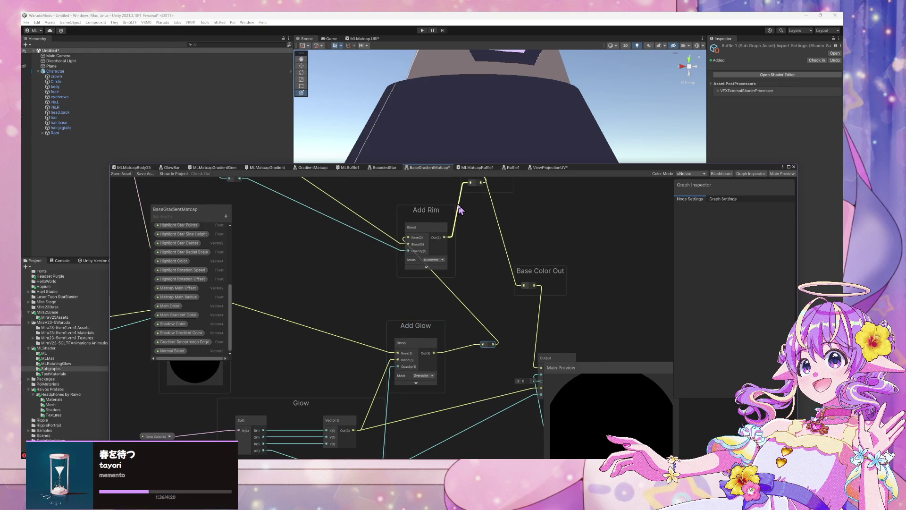
left_click_drag(458, 215, 476, 249)
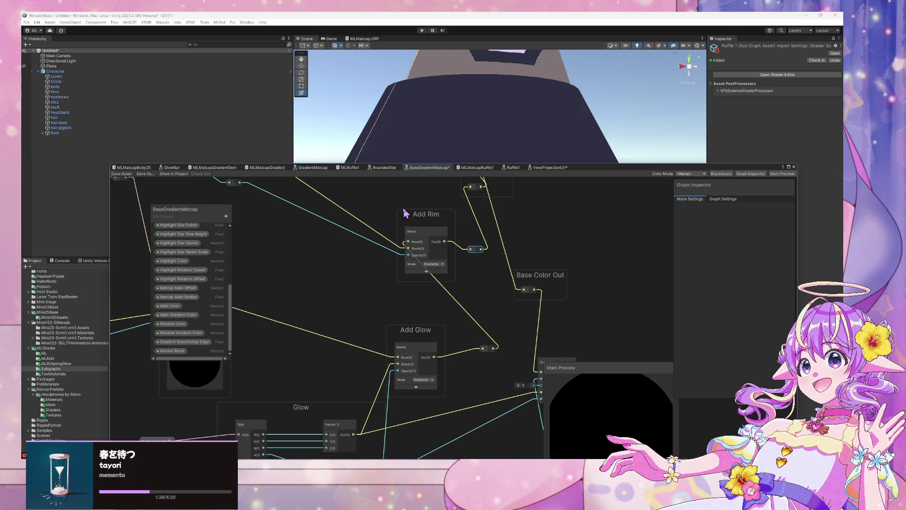
left_click_drag(410, 216, 367, 219)
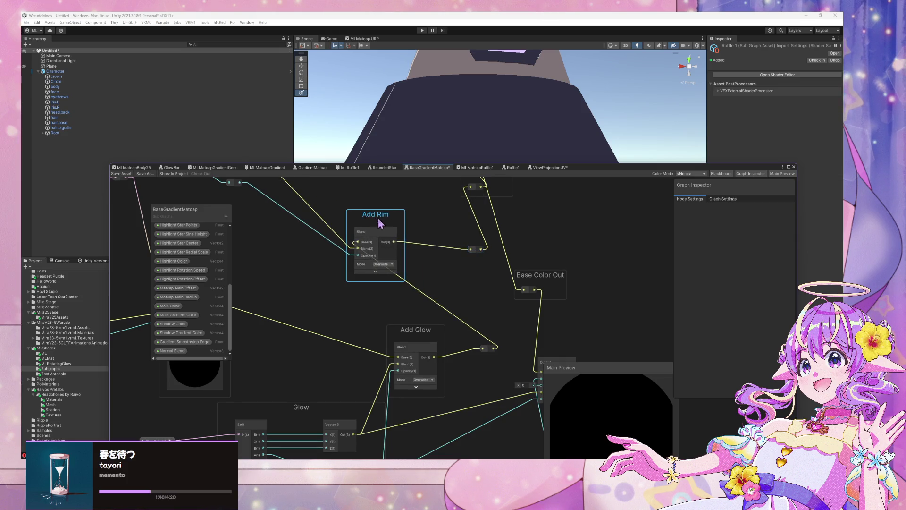
left_click_drag(424, 341, 384, 334)
left_click_drag(380, 218, 402, 225)
left_click_drag(385, 328, 418, 328)
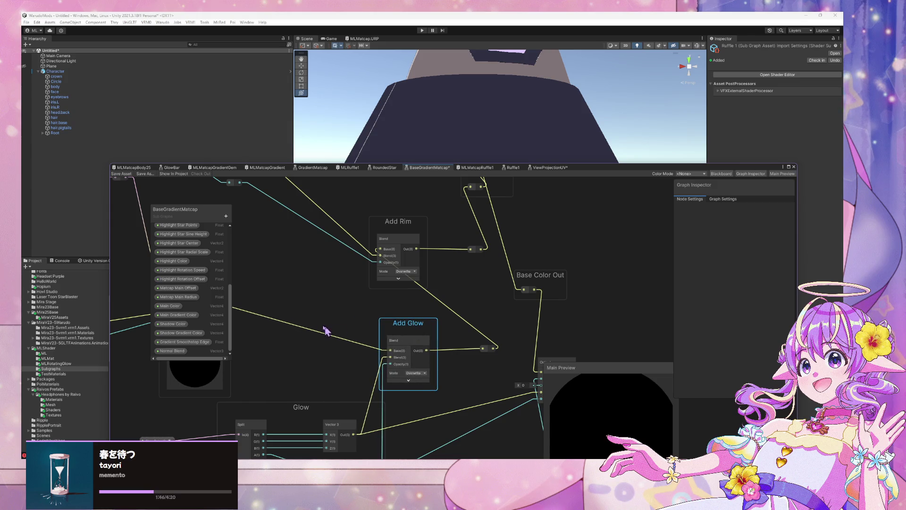
left_click(277, 319)
left_click_drag(277, 318, 431, 303)
left_click_drag(515, 288, 371, 304)
left_click_drag(283, 321, 291, 310)
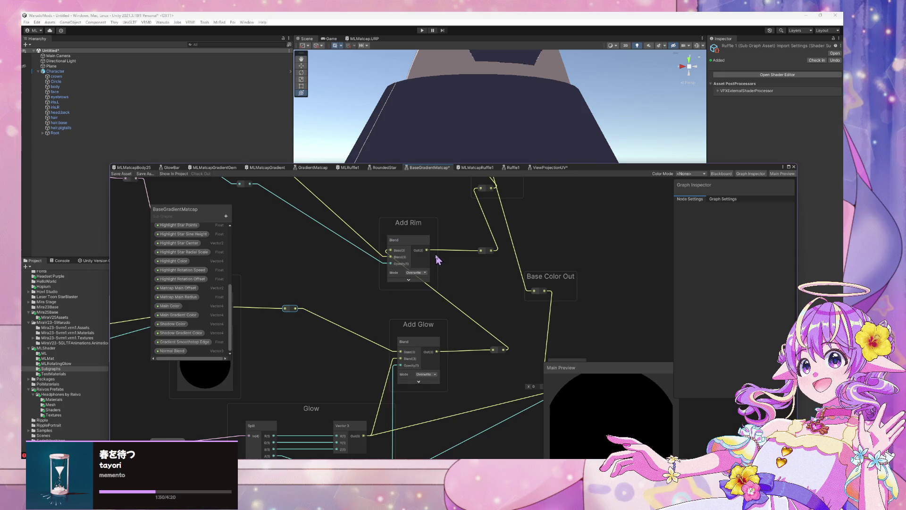
mouse_move(432, 338)
left_mouse_down()
mouse_move(407, 329)
mouse_move(426, 342)
left_mouse_up()
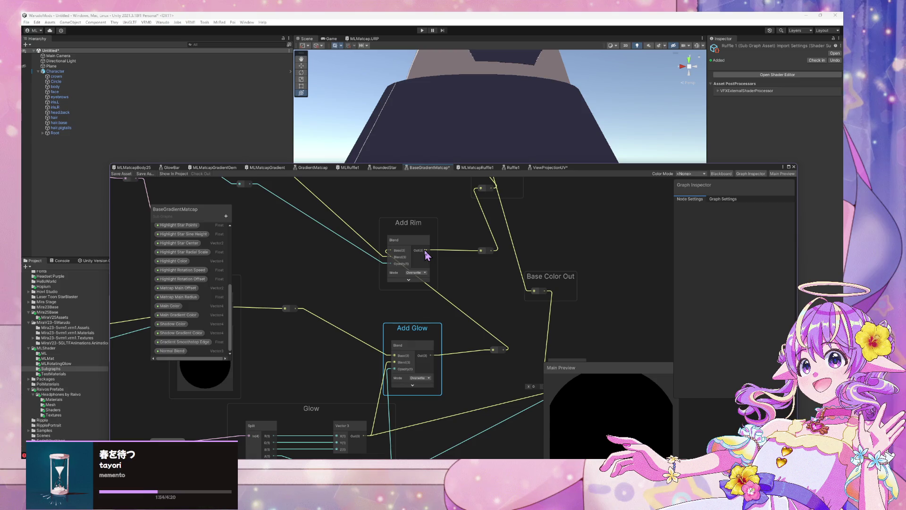
- Connect the reroute point into Add Rim's Base(3) input
mouse_move(420, 252)
left_mouse_down()
mouse_move(279, 303)
mouse_move(300, 288)
mouse_move(463, 264)
left_mouse_up()
left_click_drag(296, 308, 395, 255)
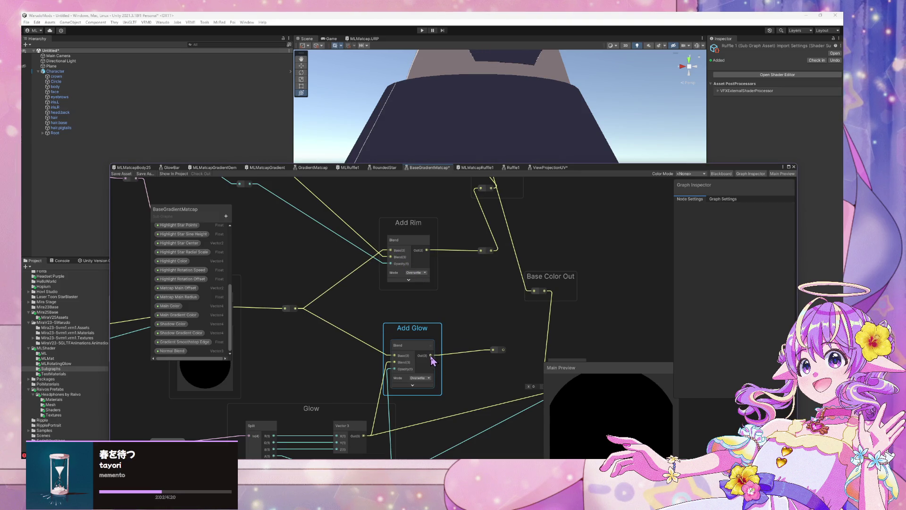
scroll(373, 317, "down", 5)
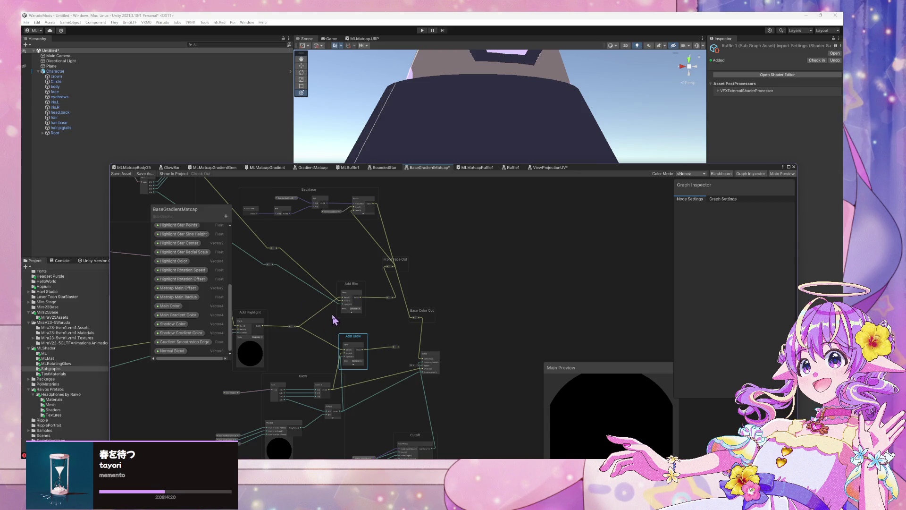
- Move Add Glow, Add Rim and their reroute points near Cutoff and Front Face Out
scroll(420, 333, "up", 2)
left_click_drag(311, 364, 296, 359)
left_click_drag(381, 357, 360, 355)
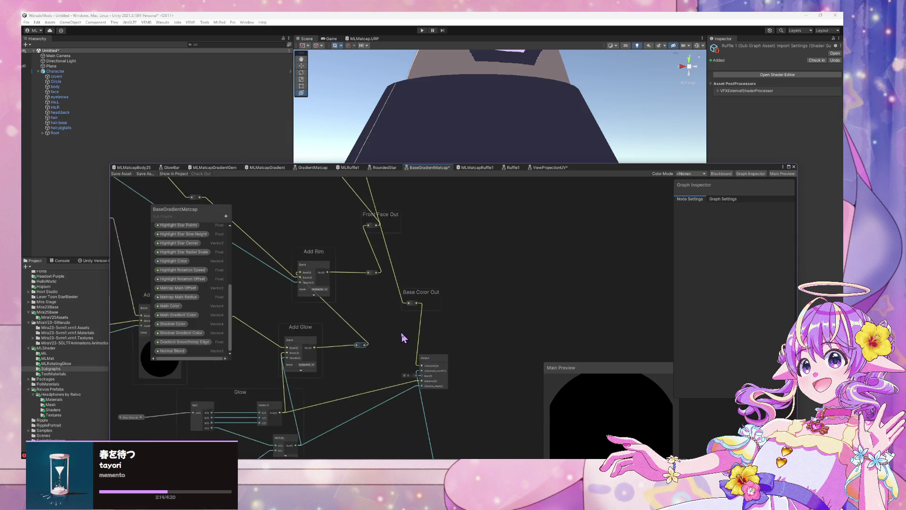
scroll(401, 333, "up", 1)
mouse_move(403, 337)
left_mouse_down()
mouse_move(452, 364)
mouse_move(481, 303)
mouse_move(423, 208)
mouse_move(452, 202)
mouse_move(492, 272)
mouse_move(433, 287)
left_mouse_up()
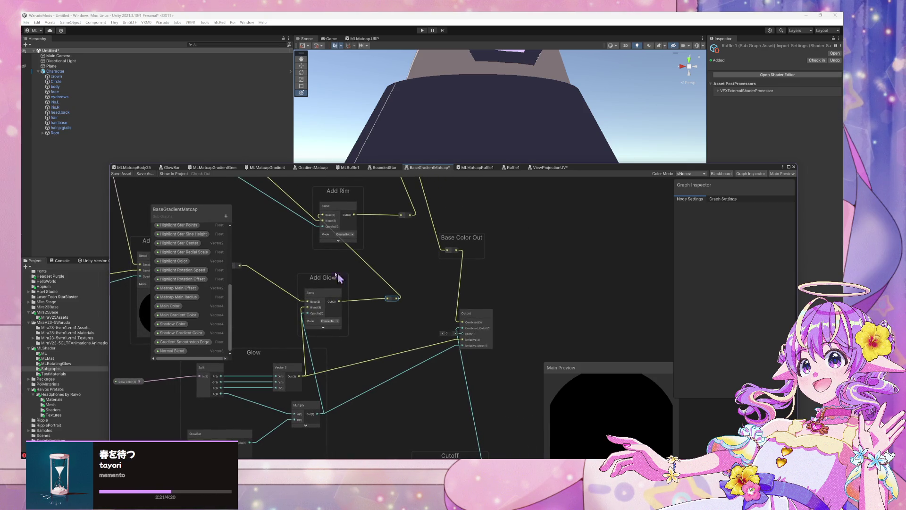
left_click_drag(337, 276, 379, 316)
scroll(379, 316, "down", 2)
left_click_drag(397, 259, 373, 226)
mouse_move(340, 283)
left_mouse_down()
mouse_move(376, 310)
mouse_move(360, 357)
left_mouse_up()
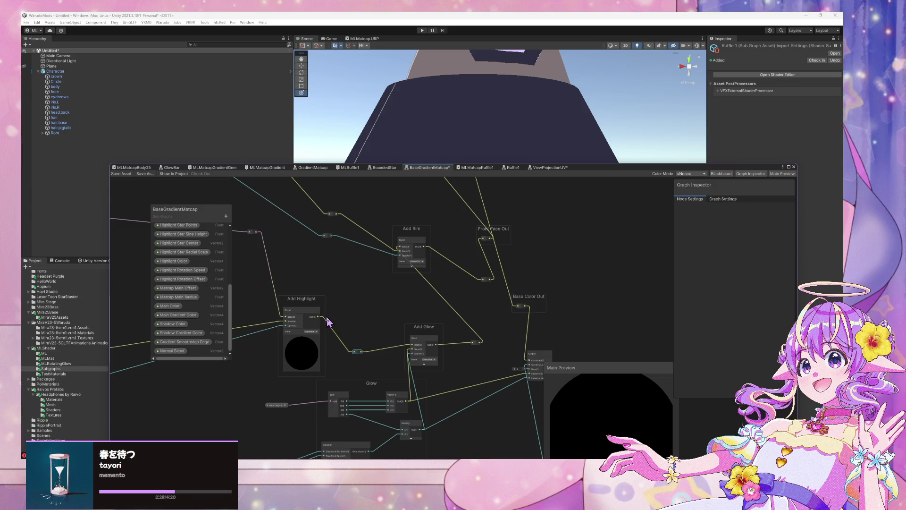
- Save the subgraph, nudge Add Rim into place, and check the reroute feeding it
left_click(121, 174)
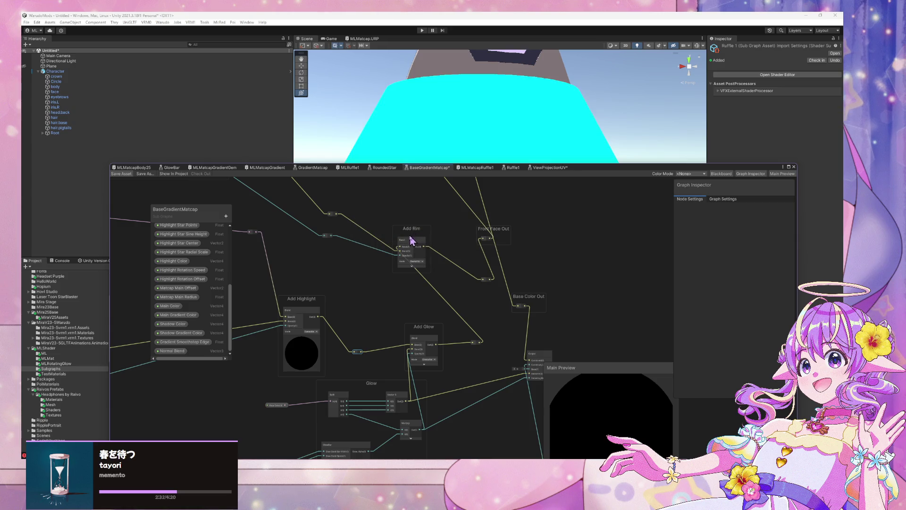
left_click_drag(409, 240, 418, 250)
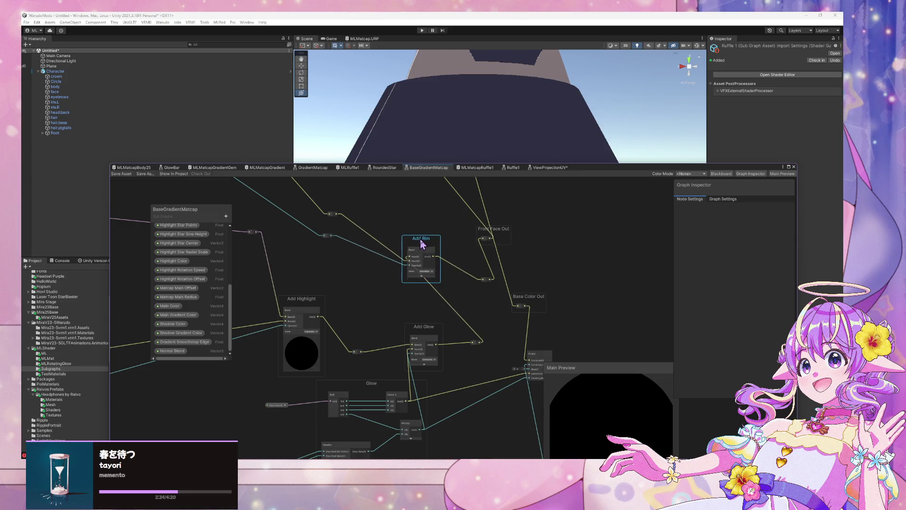
scroll(405, 288, "up", 2)
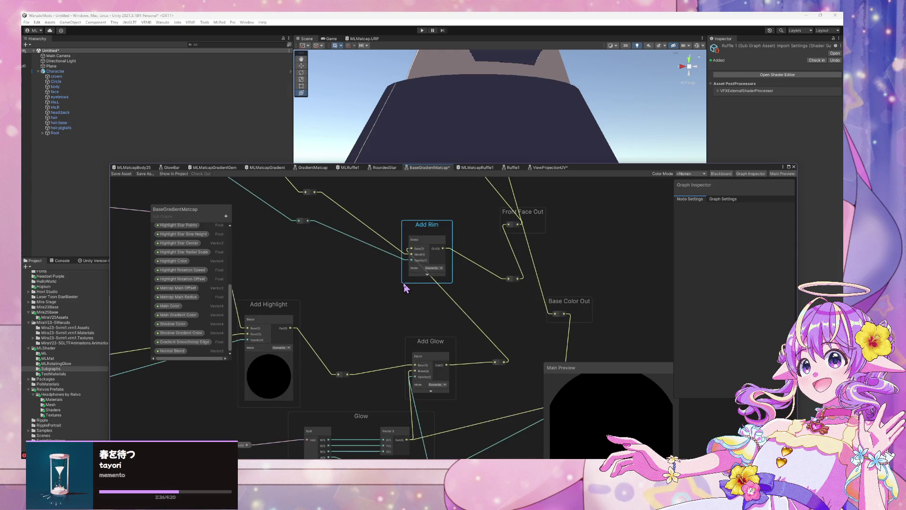
scroll(360, 216, "down", 2)
left_click_drag(360, 216, 467, 331)
scroll(468, 332, "down", 1)
left_click_drag(417, 273, 308, 232)
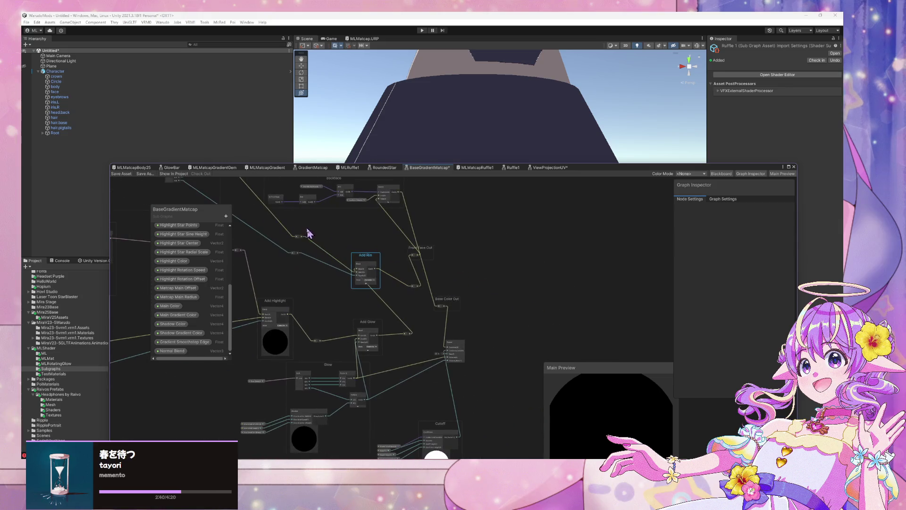
scroll(373, 255, "up", 3)
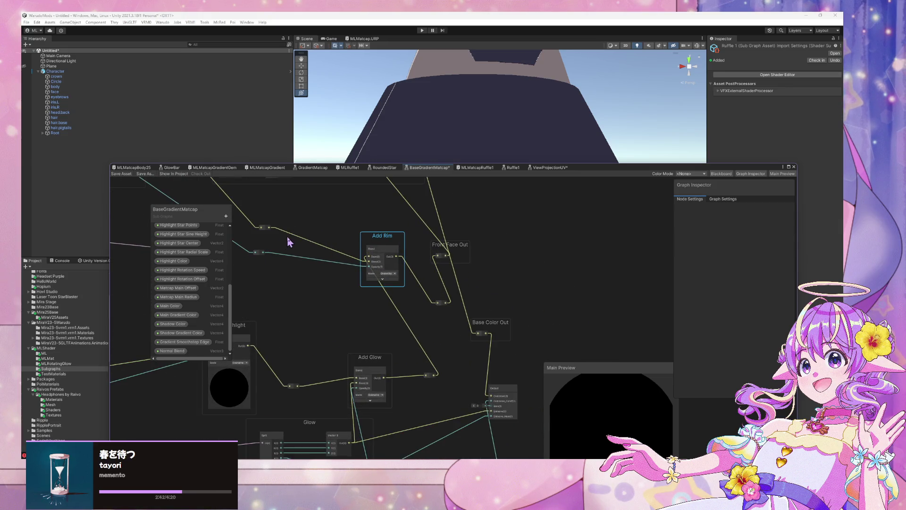
mouse_move(287, 223)
left_mouse_down()
mouse_move(347, 257)
mouse_move(336, 273)
mouse_move(329, 268)
left_mouse_up()
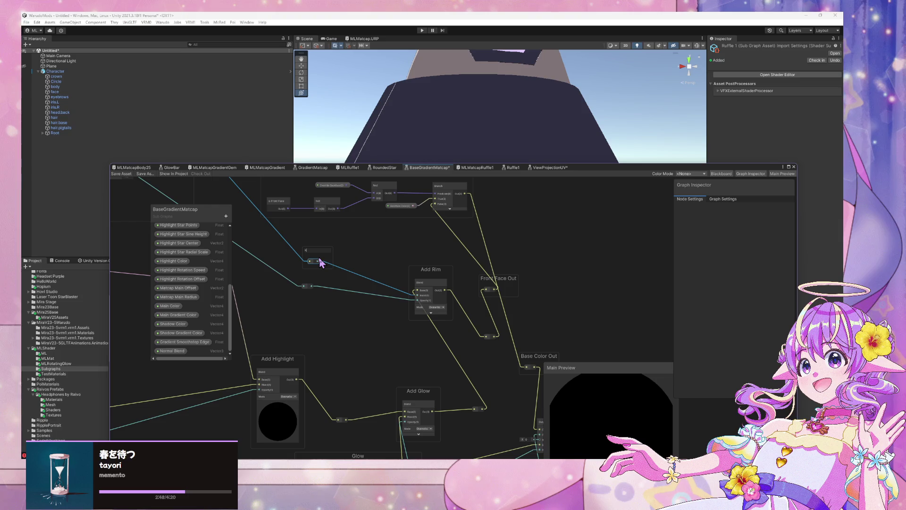
- Rename the first reroute group to Rim Color and start a new group
double_click(325, 251)
left_click(325, 251)
key("Return")
key("ctrl+g")
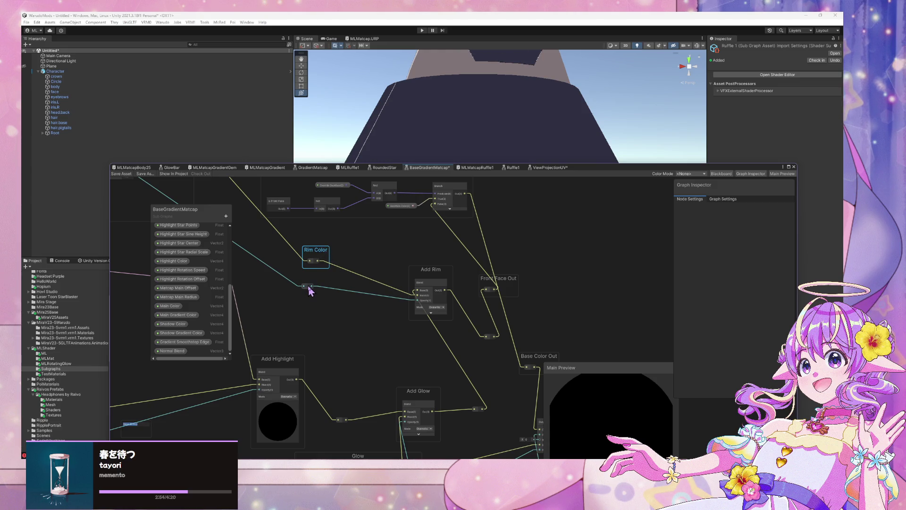
left_click(297, 318)
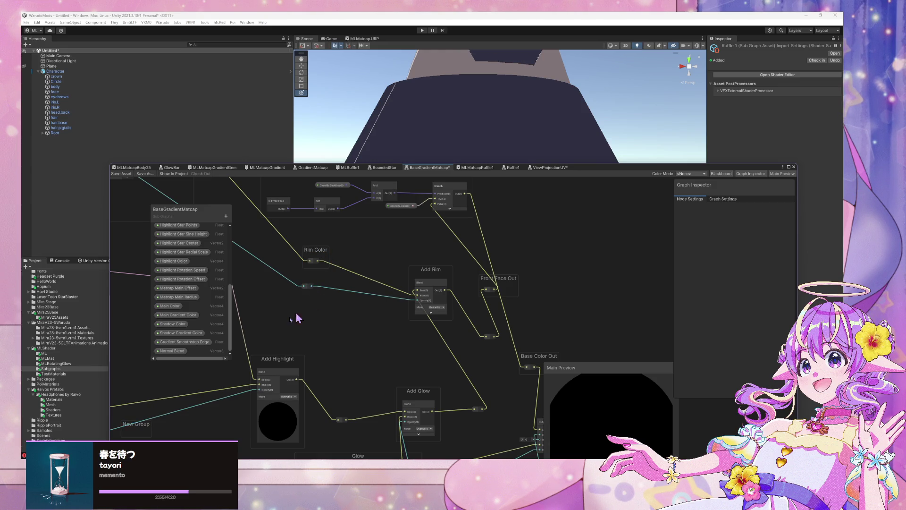
- Restore an accidentally deleted Add Highlight wire, then group the second reroute as Rim Alpha
left_click(140, 421)
key("Delete")
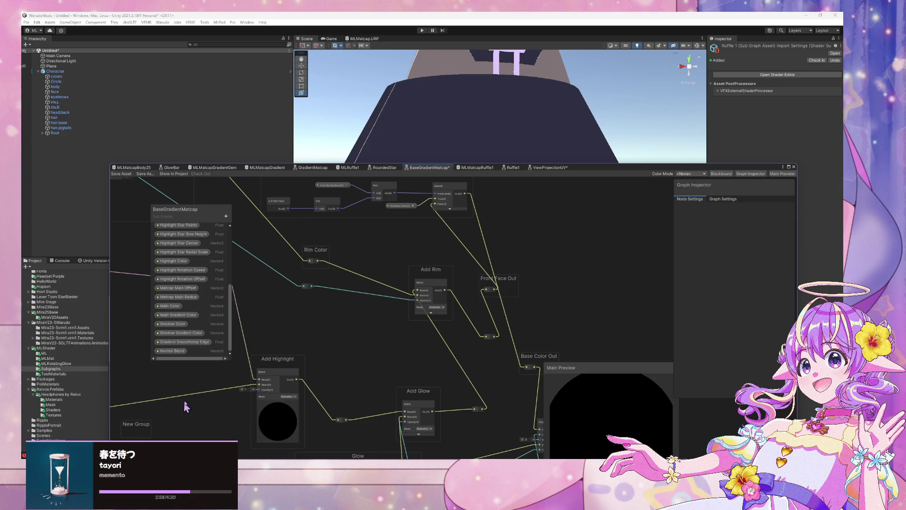
key("ctrl+z")
scroll(196, 386, "up", 3)
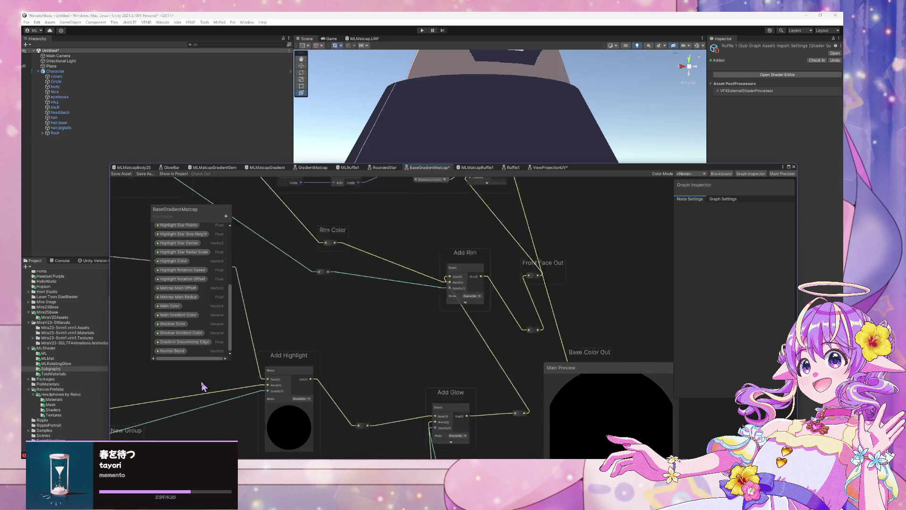
key("ctrl+g")
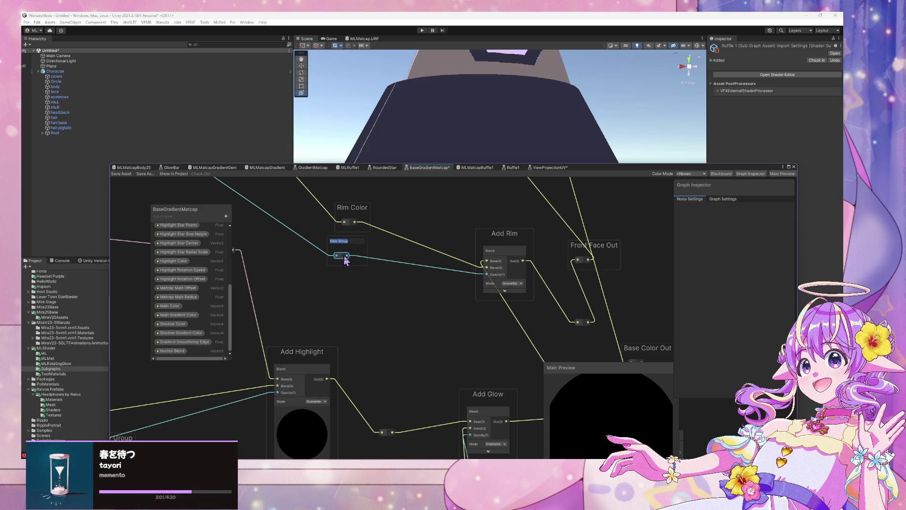
type("Rim Alpha")
key("Return")
left_click(349, 252)
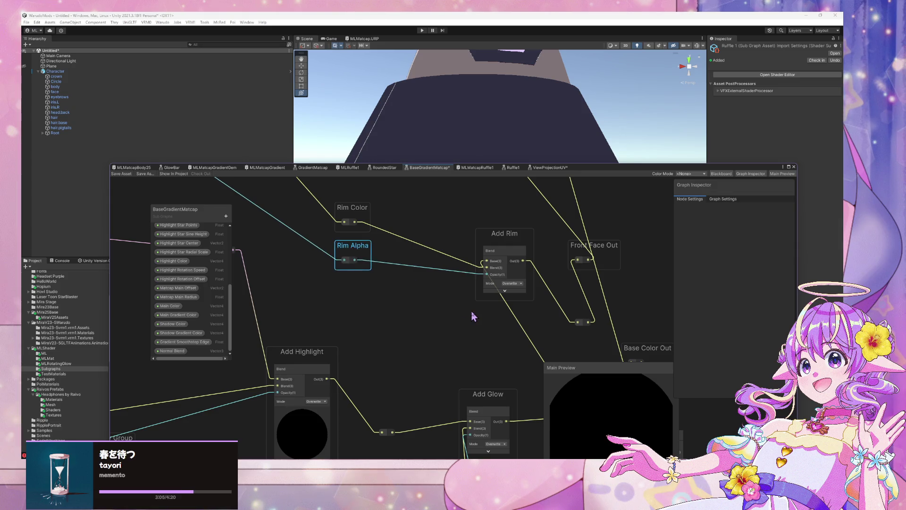
- Select Add Highlight and bring Add Glow and the Glow group into view
scroll(472, 313, "down", 3)
left_click(269, 361)
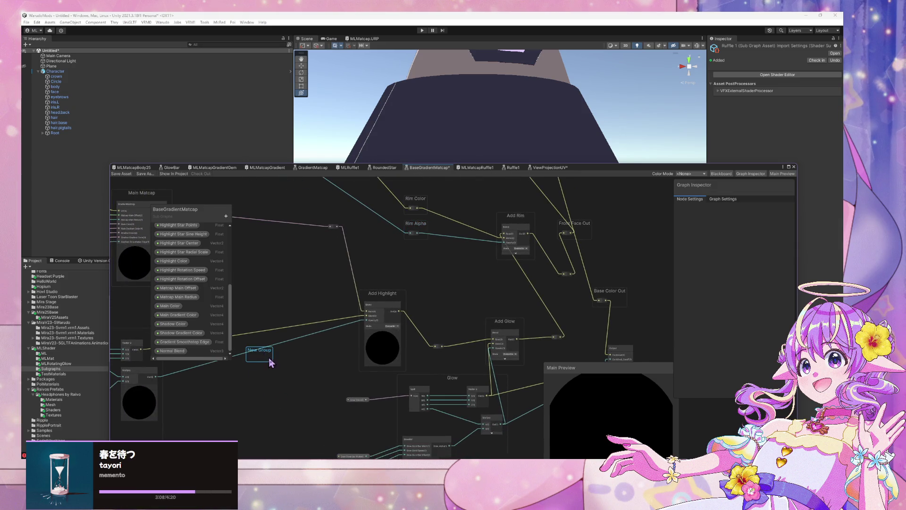
left_click_drag(437, 312, 369, 356)
scroll(369, 357, "up", 1)
left_click(307, 326)
left_click_drag(435, 308, 399, 284)
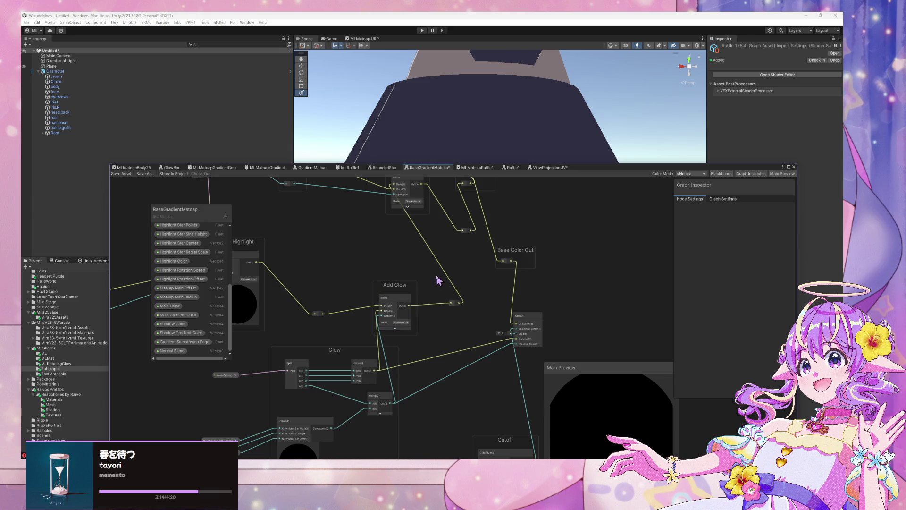
- Shift Add Glow right and drop Glow Color into the relocated Glow group
left_click_drag(399, 290, 420, 293)
left_click(348, 350)
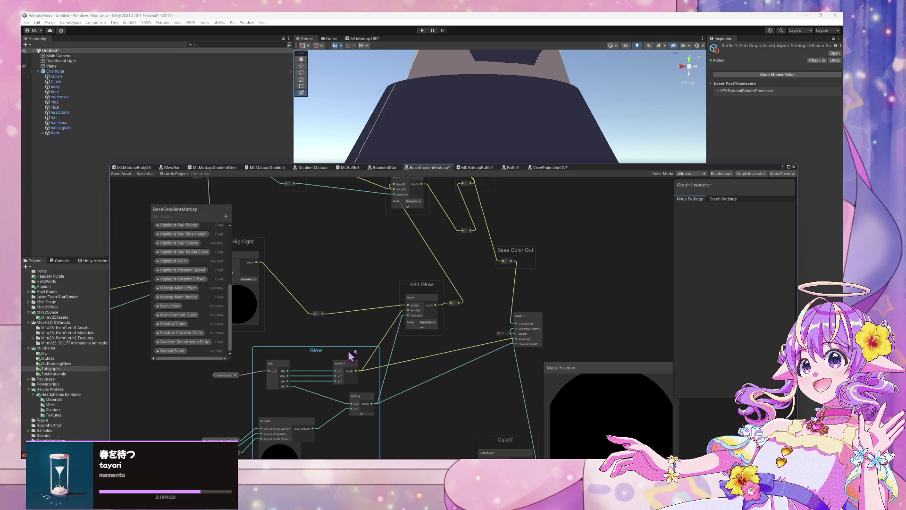
key("f")
mouse_move(348, 368)
left_mouse_down()
mouse_move(324, 348)
mouse_move(373, 356)
mouse_move(325, 357)
left_mouse_up()
left_click_drag(342, 298, 333, 301)
left_click_drag(431, 283, 364, 307)
mouse_move(492, 297)
left_mouse_down()
mouse_move(437, 329)
mouse_move(404, 307)
mouse_move(441, 405)
mouse_move(438, 339)
left_mouse_up()
left_click_drag(439, 374, 420, 337)
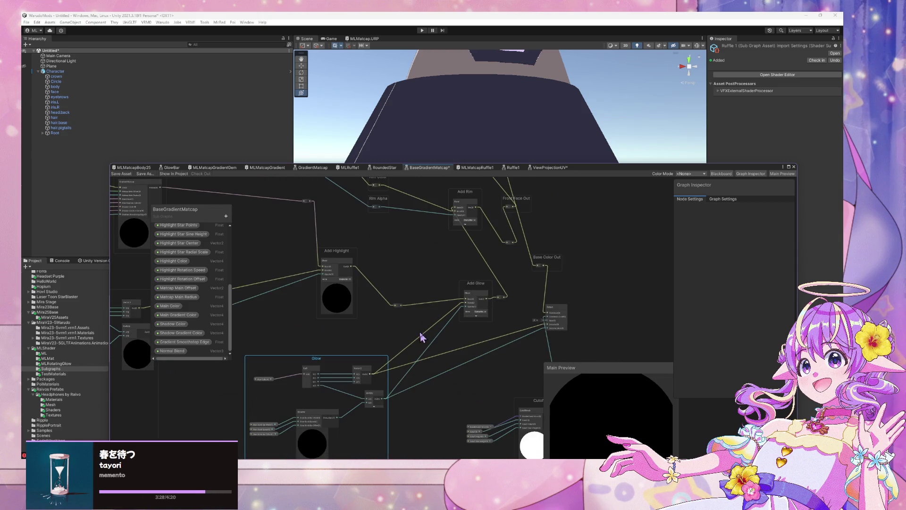
- Add reroutes on the two Add Glow inputs, grouped as Glow Color and Glow Alpha
double_click(420, 336)
key("ctrl+g")
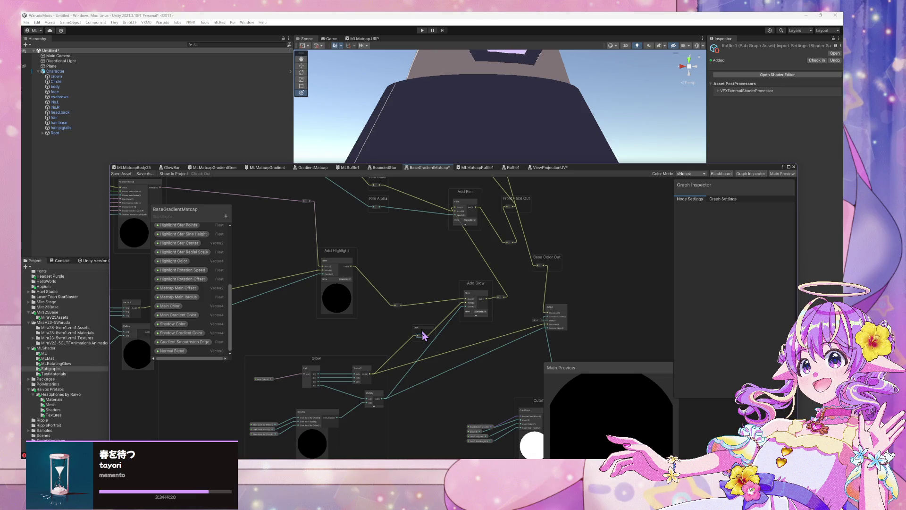
type("low Color")
double_click(410, 371)
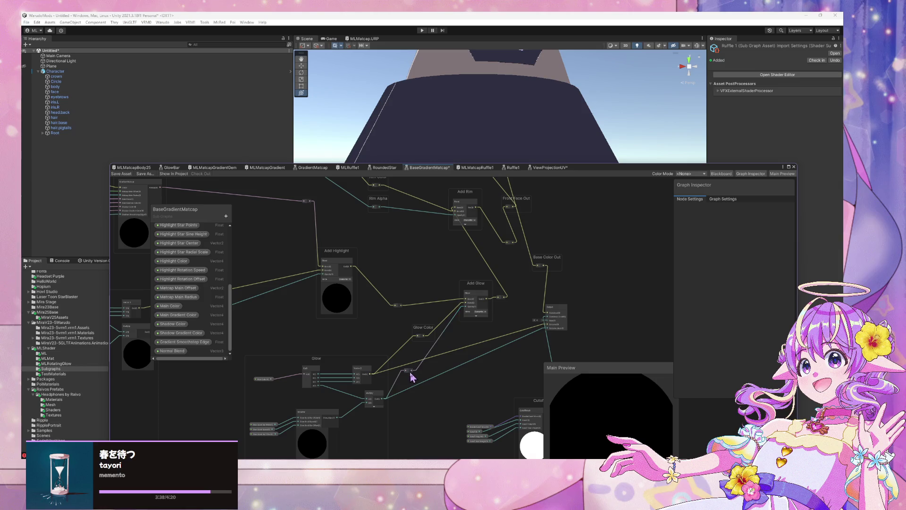
key("ctrl+g")
type("Glow Alpha")
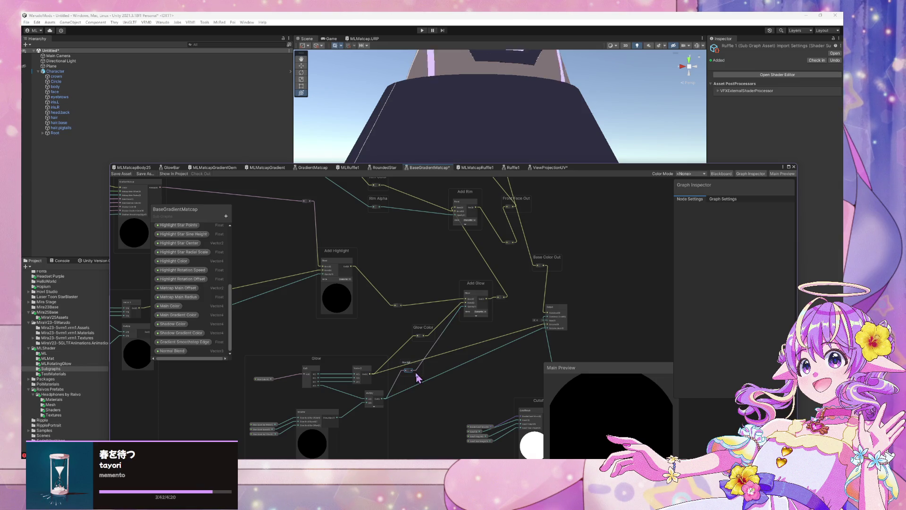
left_click_drag(423, 328, 408, 333)
left_click_drag(417, 366, 415, 359)
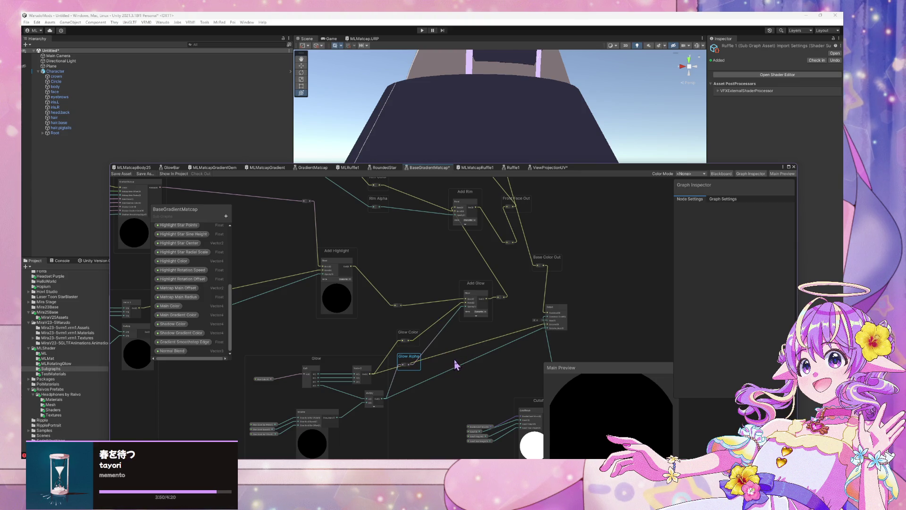
- Wire the yellow-wire reroute and Glow Alpha into Output, rearrange the glow groups, and save
scroll(485, 326, "up", 2)
double_click(421, 321)
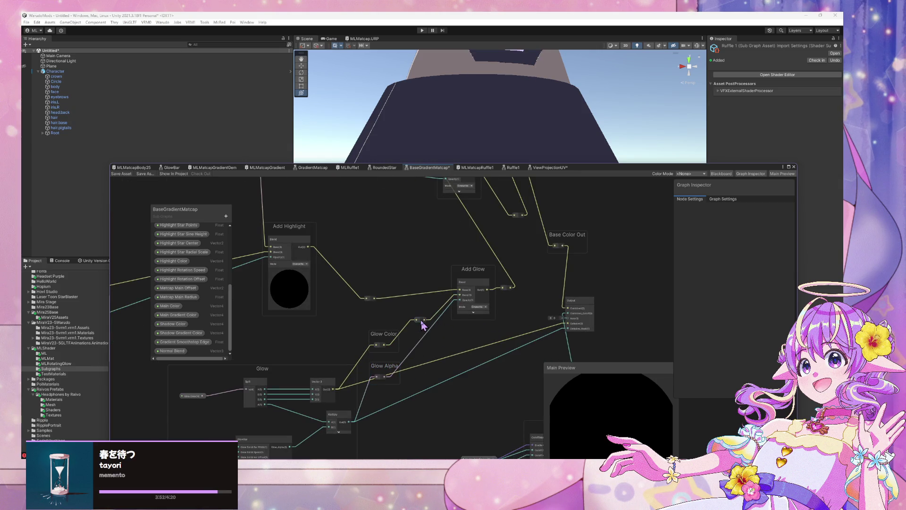
mouse_move(425, 320)
left_mouse_down()
mouse_move(562, 336)
mouse_move(568, 323)
left_mouse_up()
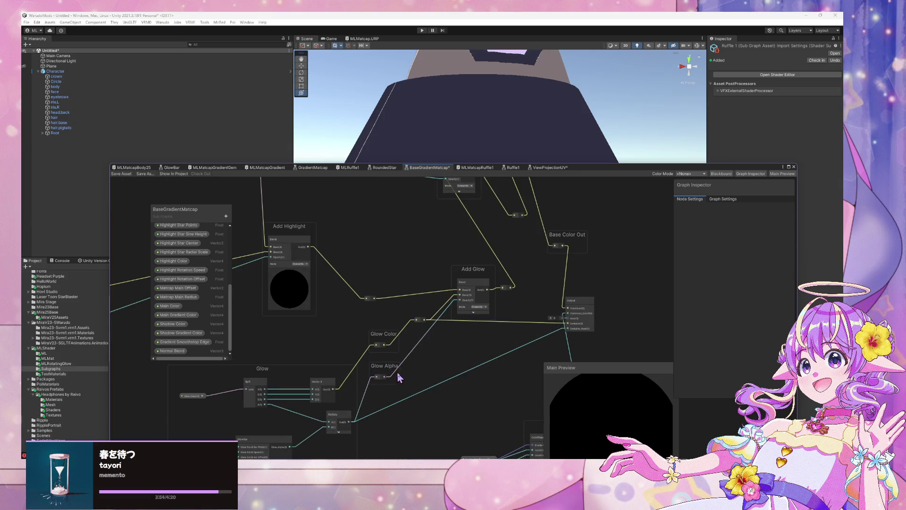
mouse_move(385, 377)
left_mouse_down()
mouse_move(465, 370)
mouse_move(559, 335)
left_mouse_up()
left_click_drag(384, 371, 407, 405)
left_click_drag(383, 332, 390, 359)
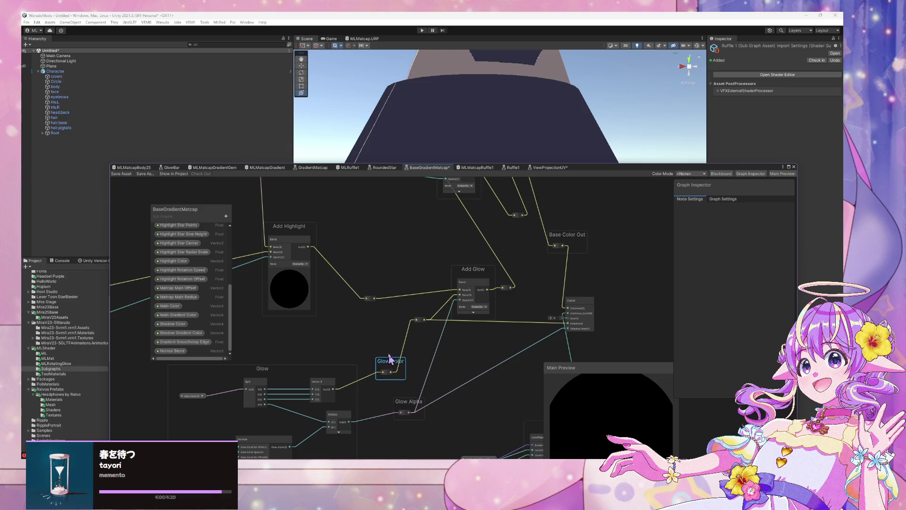
mouse_move(472, 269)
left_mouse_down()
mouse_move(442, 250)
mouse_move(479, 264)
mouse_move(470, 267)
left_mouse_up()
left_click(119, 174)
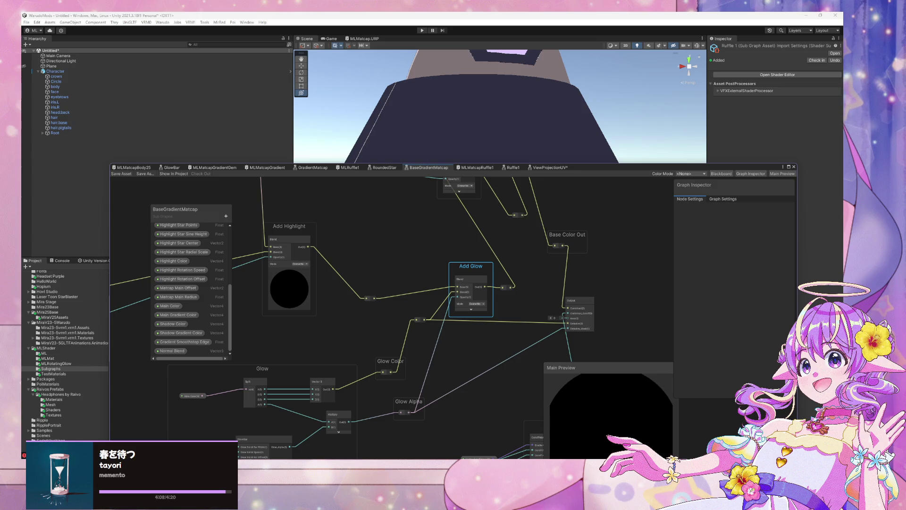
- Commit the subgraph to main in GitHub Desktop as 'Pre swap glow and rim', then return to Unity
key("alt+Tab")
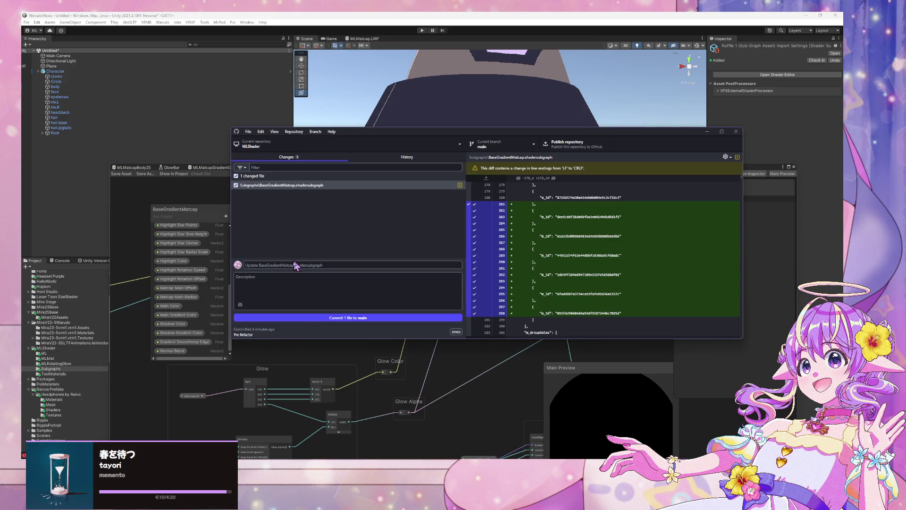
type("Pre swap glow and rim")
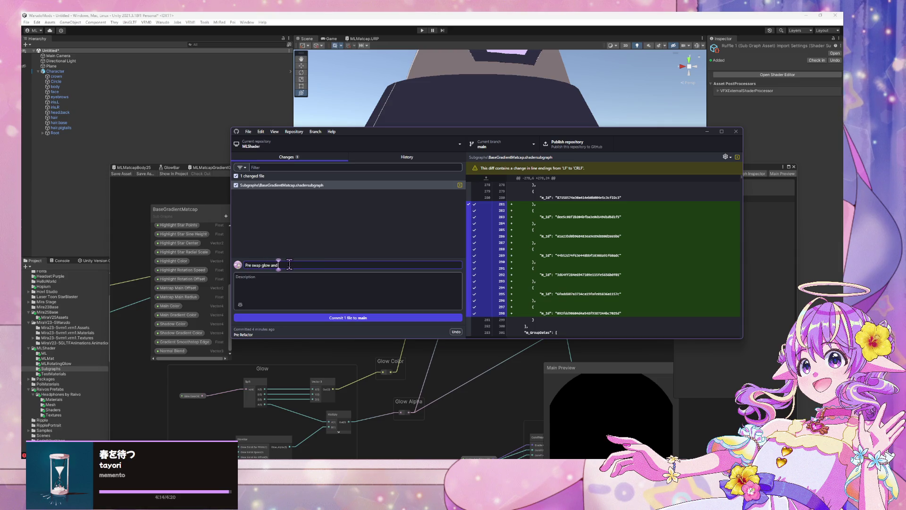
left_click(306, 316)
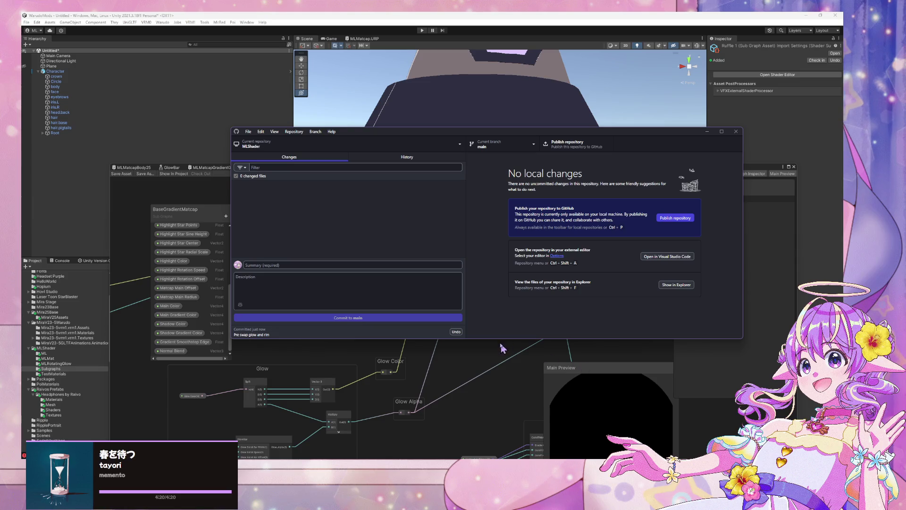
left_click(478, 361)
scroll(483, 315, "up", 5)
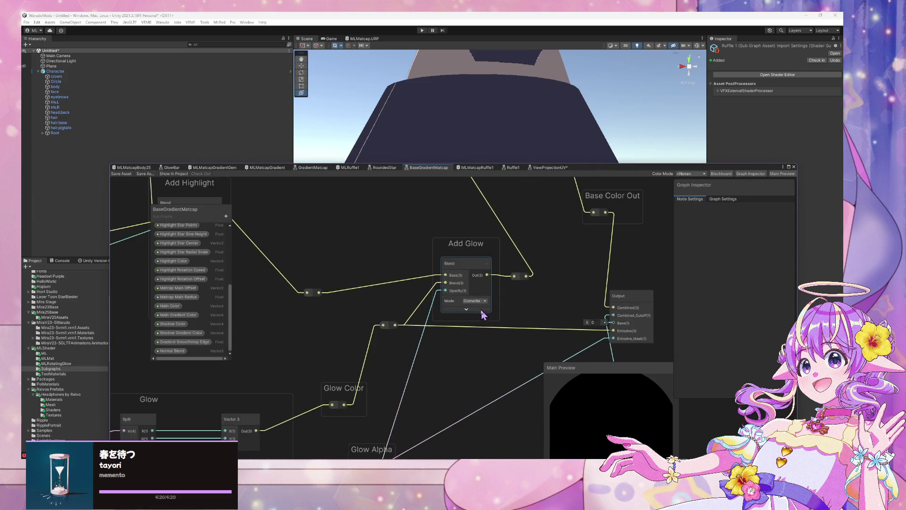
- Move Add Glow and the reroute feeding it, grouping that reroute as 'Main + Highlight'
scroll(484, 315, "down", 5)
scroll(487, 317, "up", 3)
left_click_drag(441, 310, 428, 270)
scroll(519, 354, "down", 3)
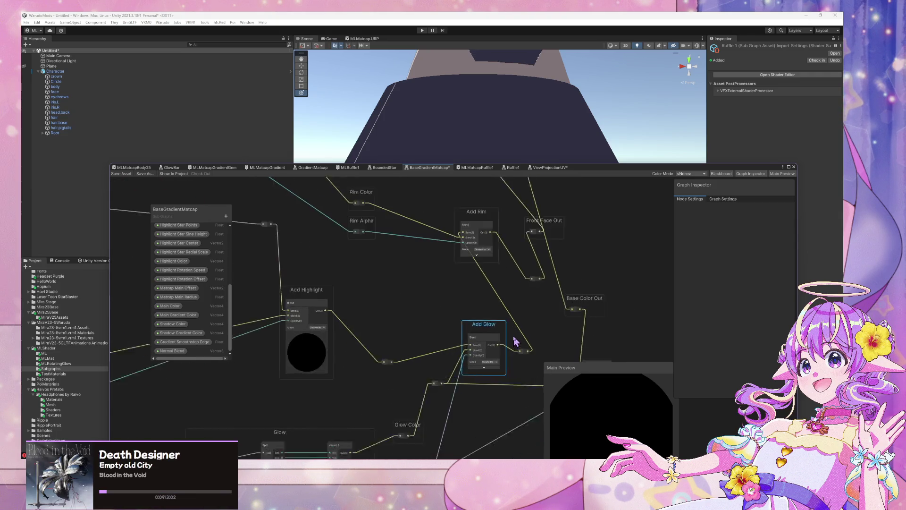
scroll(289, 325, "up", 2)
left_click_drag(373, 367, 347, 308)
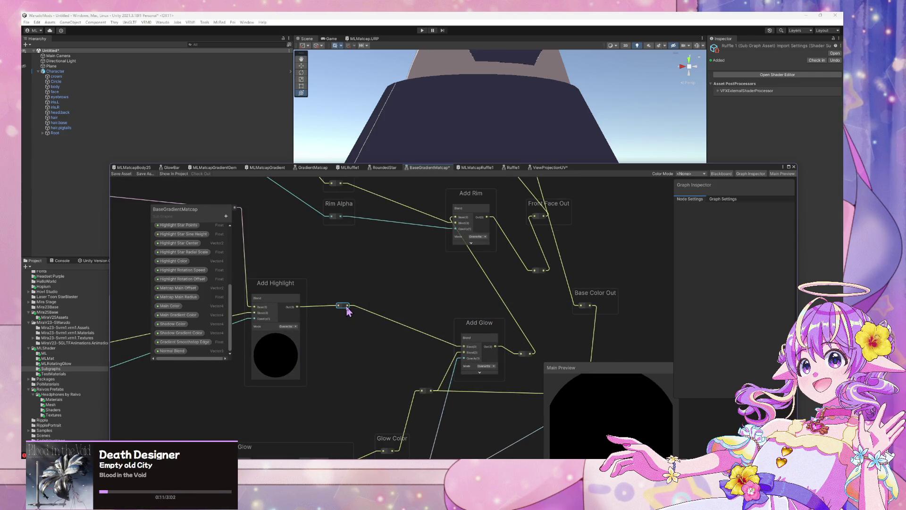
left_click(357, 311)
key("ctrl+g")
type("Main")
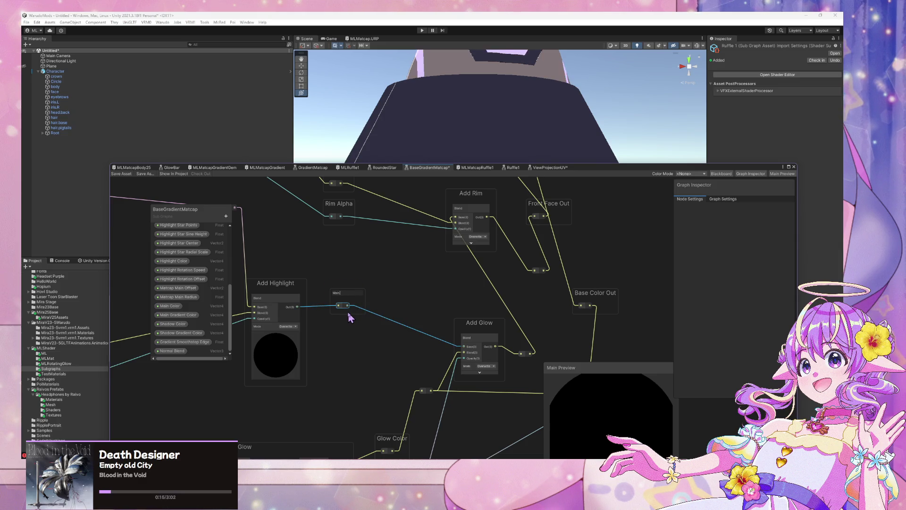
type(" + Highlight")
key("Return")
- Move the Add Highlight node further left beside the rim nodes
scroll(395, 303, "down", 5)
scroll(413, 295, "up", 3)
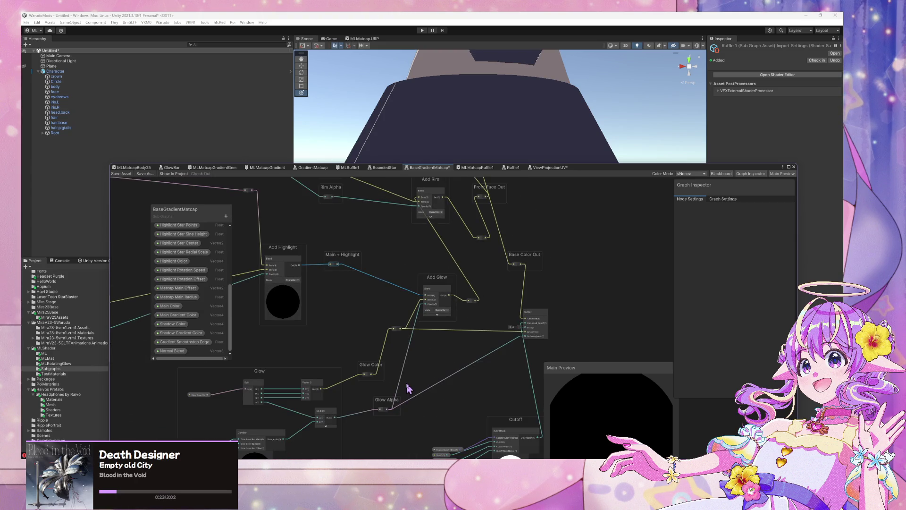
scroll(411, 388, "up", 1)
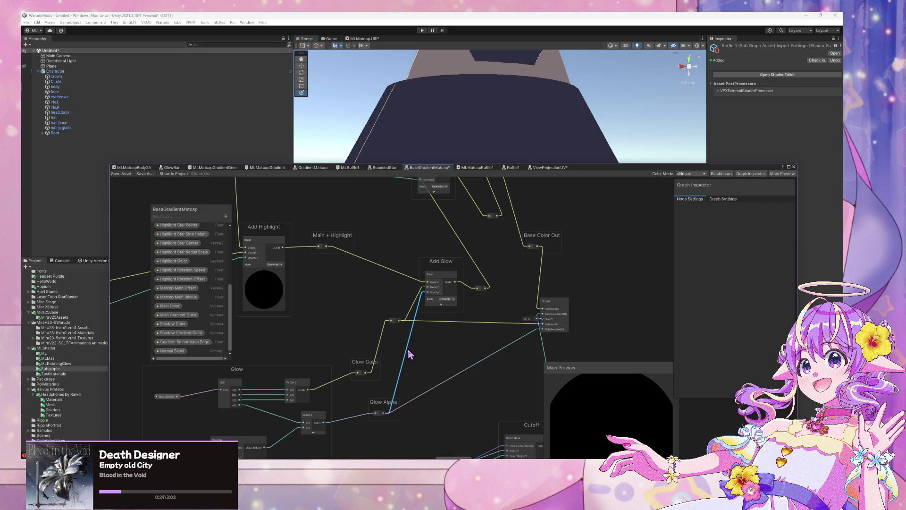
left_click_drag(334, 287, 380, 412)
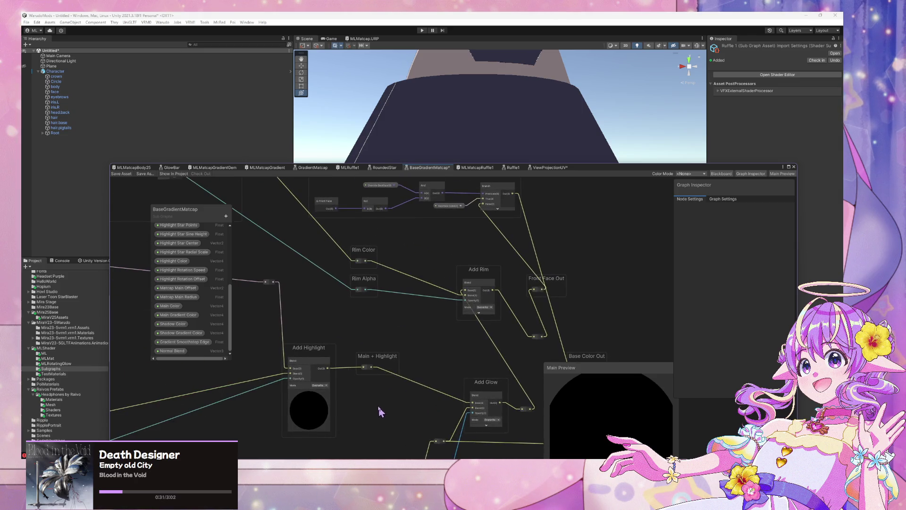
left_click_drag(294, 351, 257, 356)
mouse_move(268, 279)
left_mouse_down()
mouse_move(228, 292)
mouse_move(273, 290)
left_mouse_up()
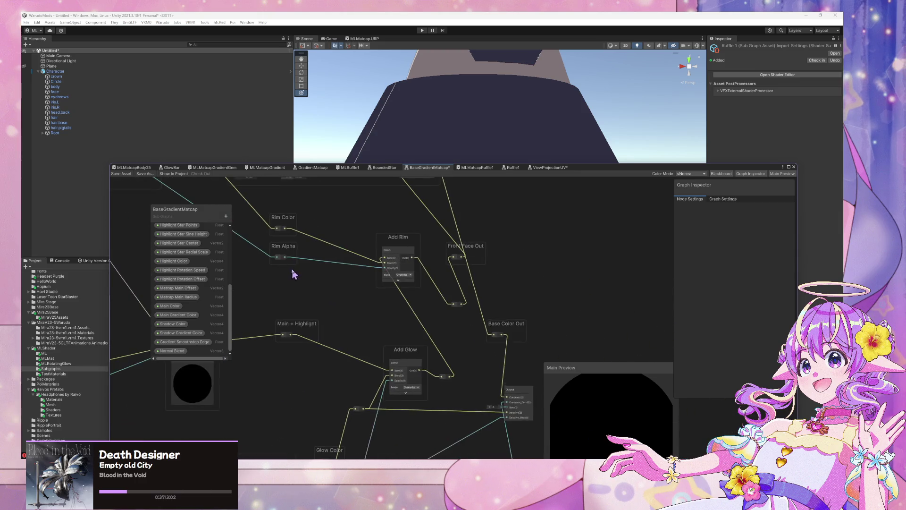
- Reposition Front Face Out, Add Rim, Add Glow, Glow Color and Base Color Out nodes
mouse_move(449, 338)
left_mouse_down()
mouse_move(489, 385)
mouse_move(392, 348)
left_mouse_up()
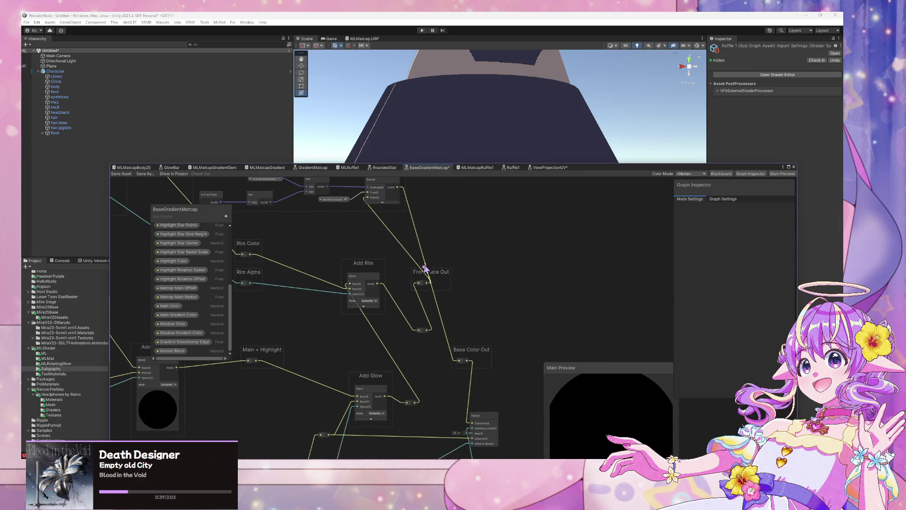
mouse_move(410, 280)
left_mouse_down()
mouse_move(400, 259)
mouse_move(326, 277)
left_mouse_up()
mouse_move(375, 378)
left_mouse_down()
mouse_move(352, 373)
mouse_move(345, 361)
left_mouse_up()
mouse_move(332, 427)
left_mouse_down()
mouse_move(382, 318)
mouse_move(370, 324)
left_mouse_up()
left_click_drag(343, 375, 300, 354)
left_click_drag(393, 252, 407, 262)
left_click_drag(462, 292, 472, 285)
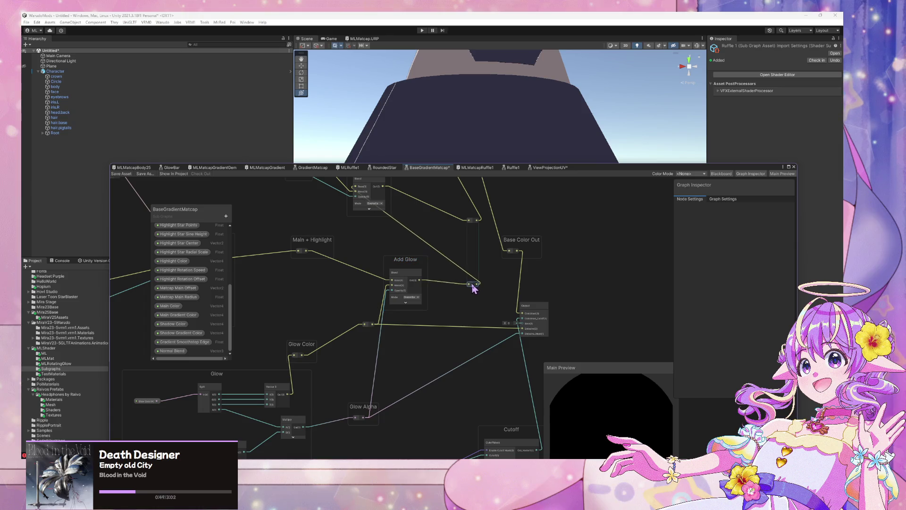
mouse_move(406, 263)
left_mouse_down()
mouse_move(417, 270)
mouse_move(321, 289)
left_mouse_up()
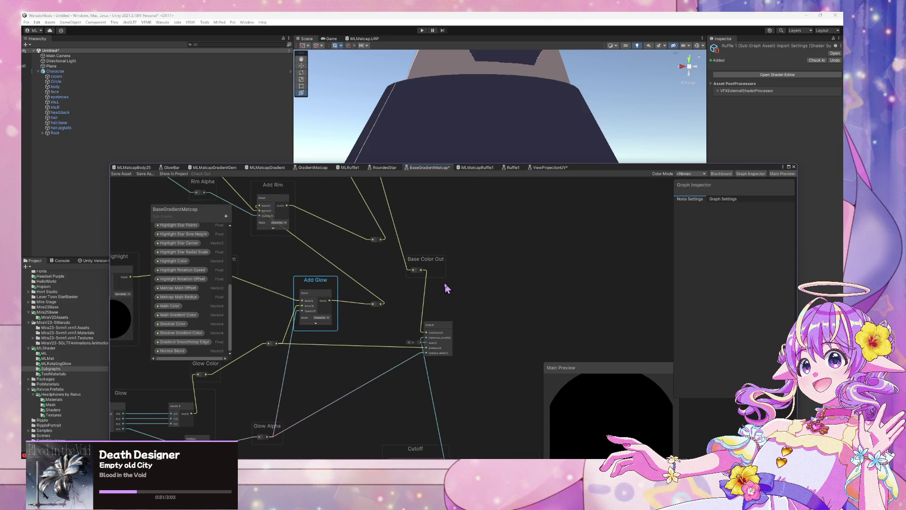
left_click(426, 262)
left_click_drag(426, 263, 455, 226)
mouse_move(490, 288)
left_mouse_down()
mouse_move(514, 404)
mouse_move(541, 357)
left_mouse_up()
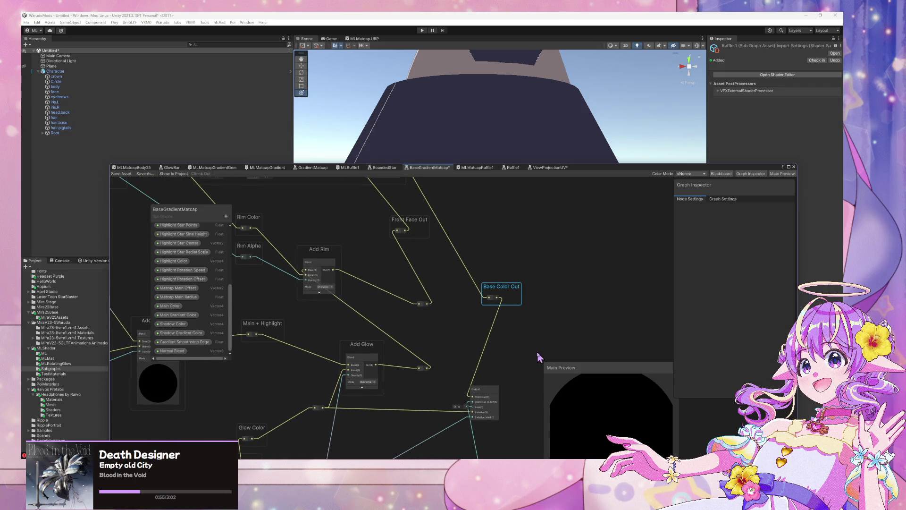
- Save the BaseGradientMatcap subgraph asset
scroll(449, 333, "down", 3)
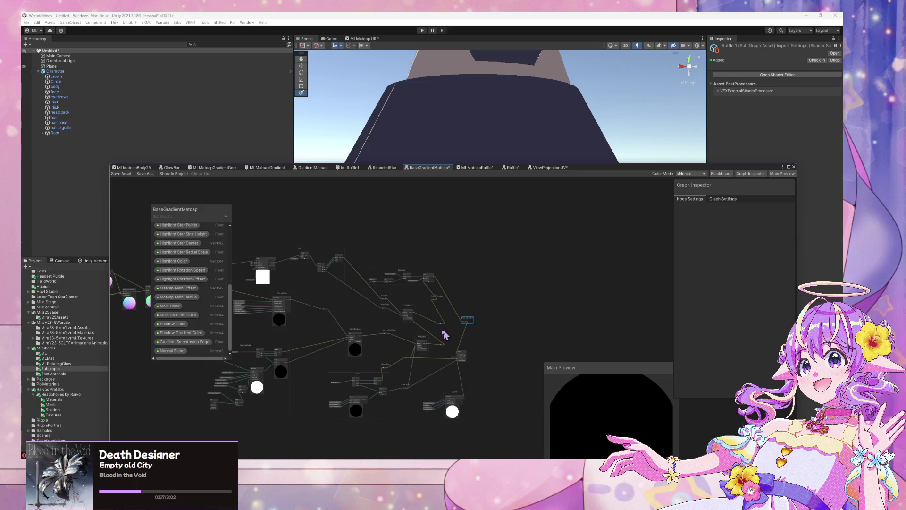
scroll(437, 267, "up", 3)
scroll(439, 301, "up", 1)
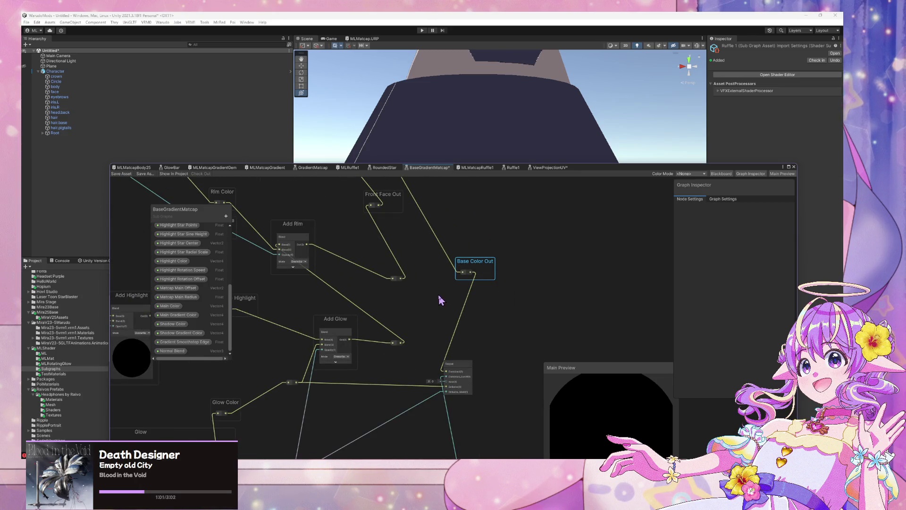
left_click(118, 174)
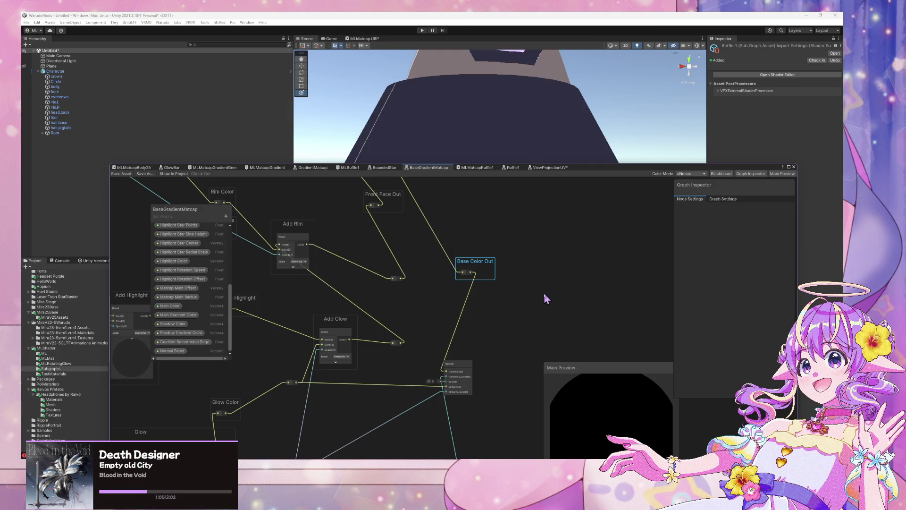
- Move Add Rim up-right and tighten the Glow group, Glow Color, Glow Alpha and Add Glow
mouse_move(418, 261)
left_mouse_down()
mouse_move(455, 327)
mouse_move(427, 293)
mouse_move(508, 286)
left_mouse_up()
mouse_move(381, 316)
left_mouse_down()
mouse_move(439, 296)
mouse_move(366, 305)
left_mouse_up()
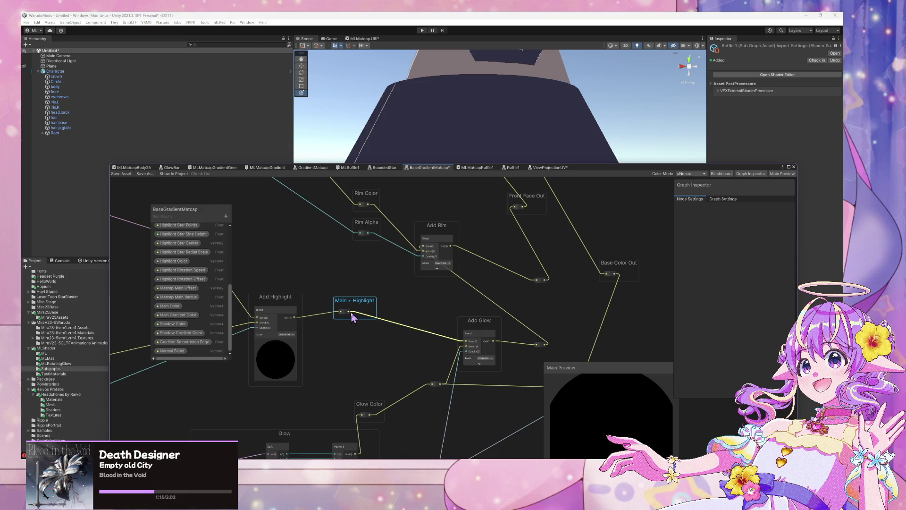
left_click_drag(440, 239, 481, 220)
scroll(458, 316, "down", 2)
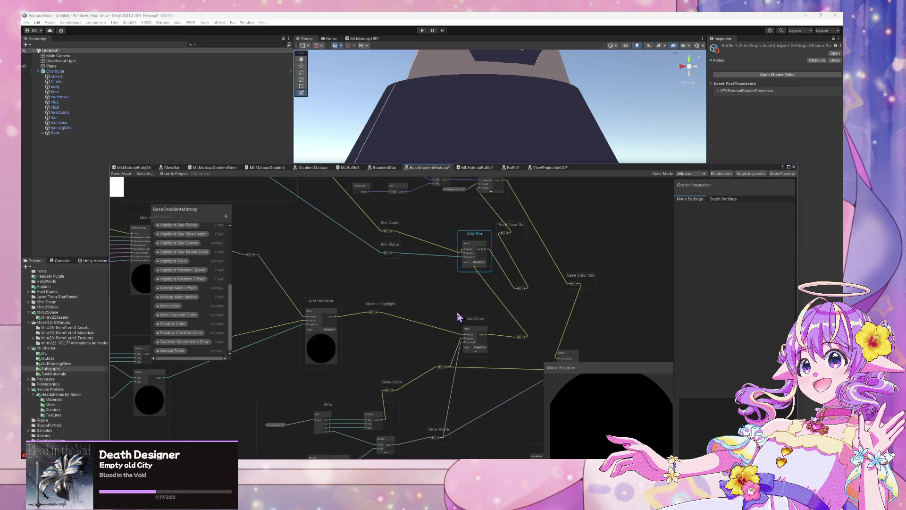
scroll(457, 317, "down", 1)
left_click_drag(347, 398, 292, 395)
left_click_drag(420, 363, 404, 364)
mouse_move(444, 417)
left_mouse_down()
mouse_move(407, 413)
mouse_move(412, 397)
left_mouse_up()
left_click_drag(414, 364, 415, 382)
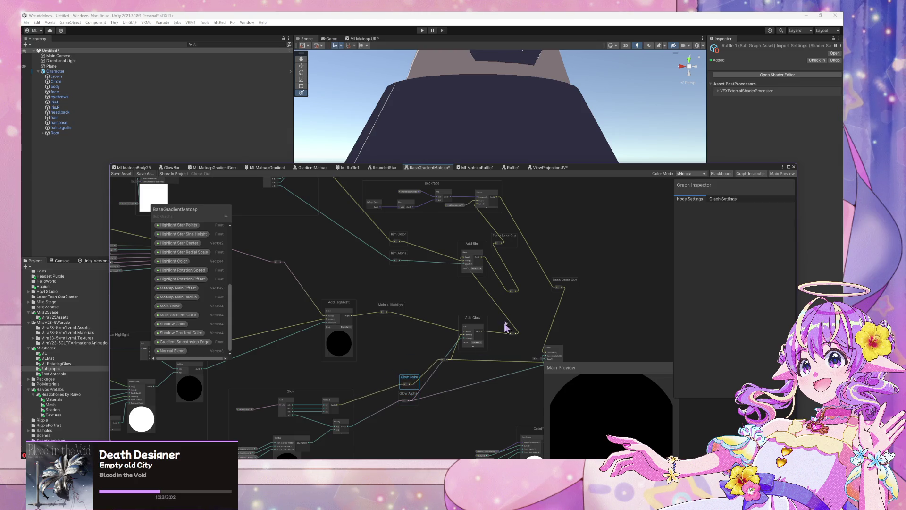
left_click(482, 321)
left_click_drag(483, 322, 489, 325)
left_click(461, 340)
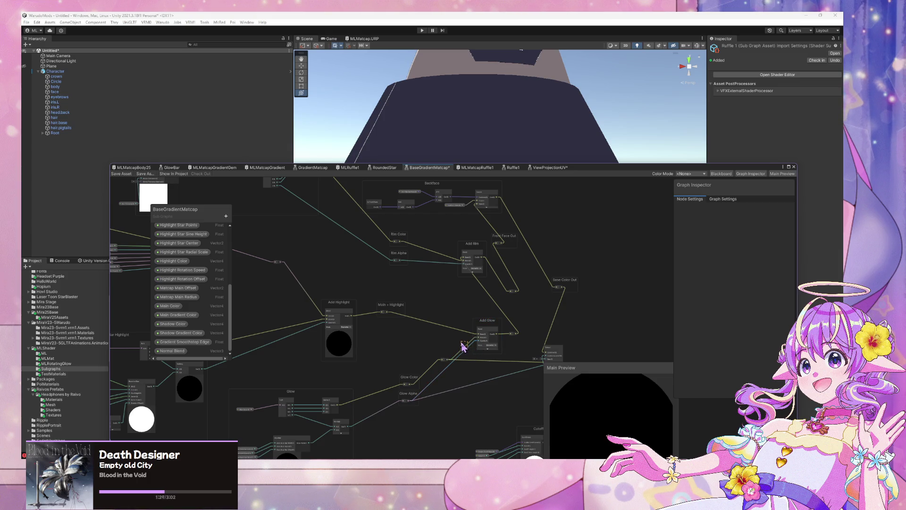
scroll(491, 336, "up", 3)
- Retitle the Add Glow node 'Add #1' and the Add Rim node 'Add #2'
double_click(494, 320)
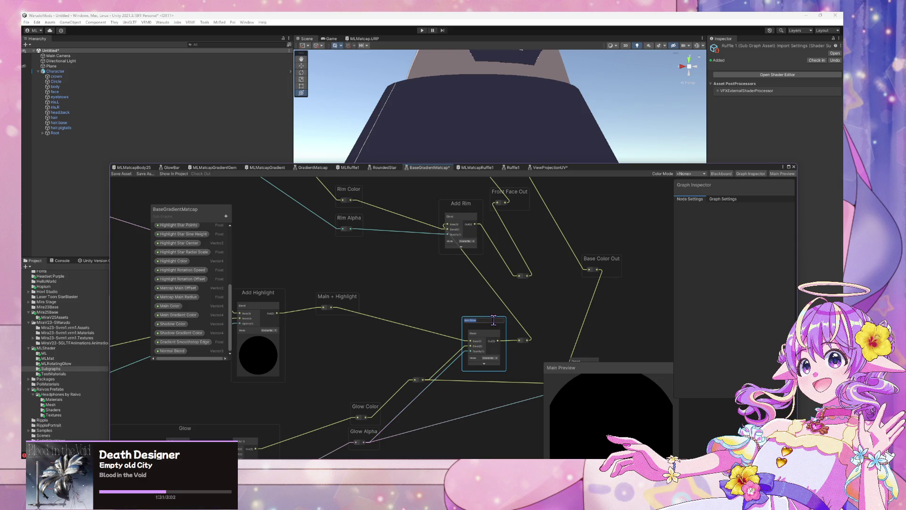
key("BackSpace")
key("BackSpace")
key("BackSpace")
type("1")
key("Return")
double_click(465, 203)
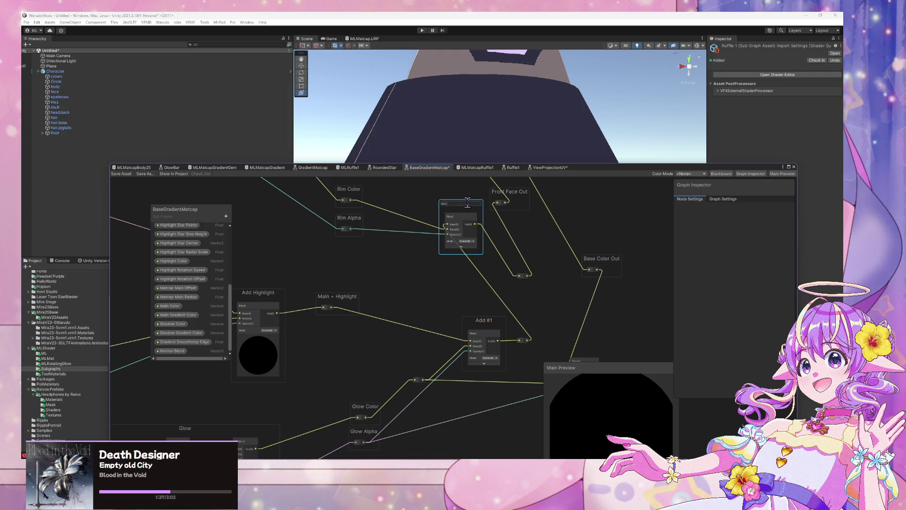
type("#2")
key("Return")
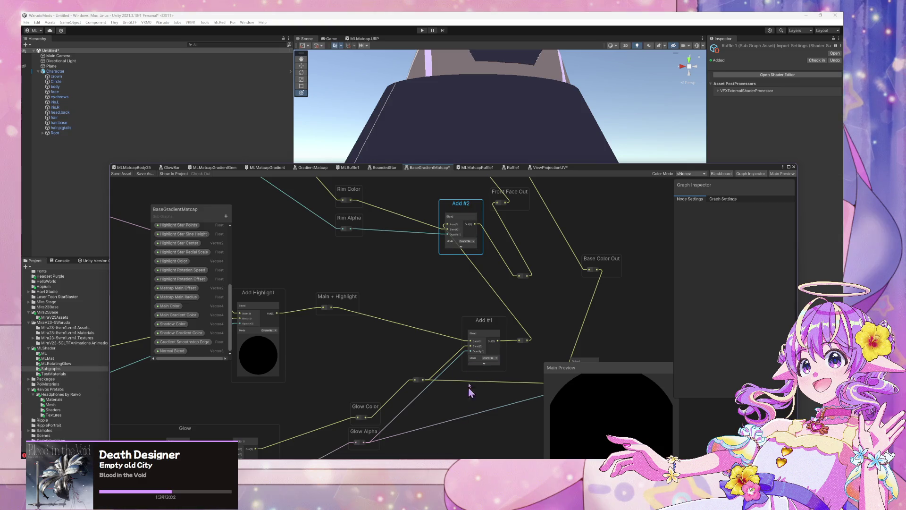
- Move Add #1 and the yellow-wire reroute, undoing a stray Rim Color connection
left_click_drag(485, 336, 464, 319)
mouse_move(419, 381)
left_mouse_down()
mouse_move(384, 380)
mouse_move(401, 380)
left_mouse_up()
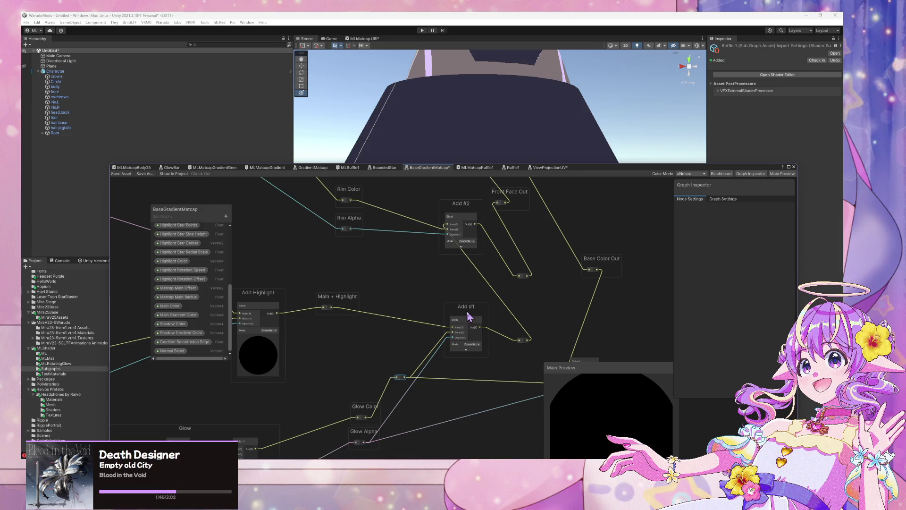
mouse_move(420, 349)
left_mouse_down()
mouse_move(420, 365)
mouse_move(450, 343)
left_mouse_up()
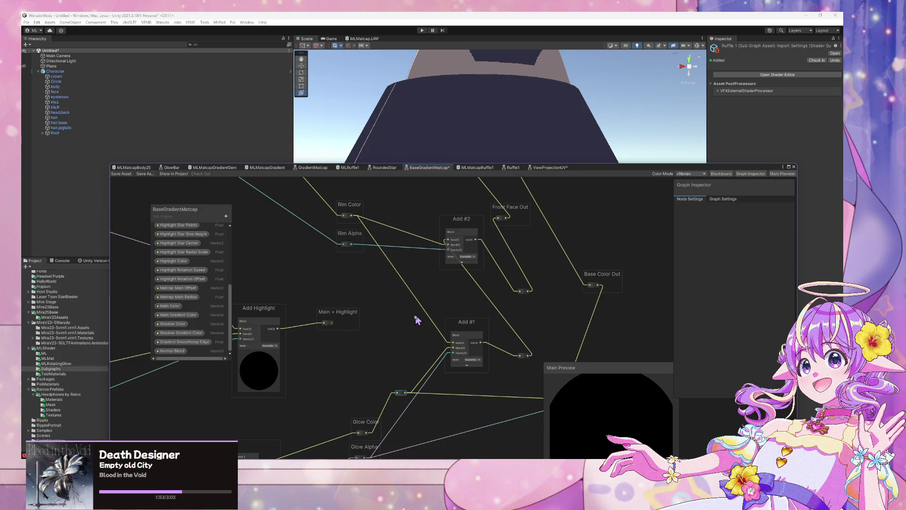
key("ctrl+z")
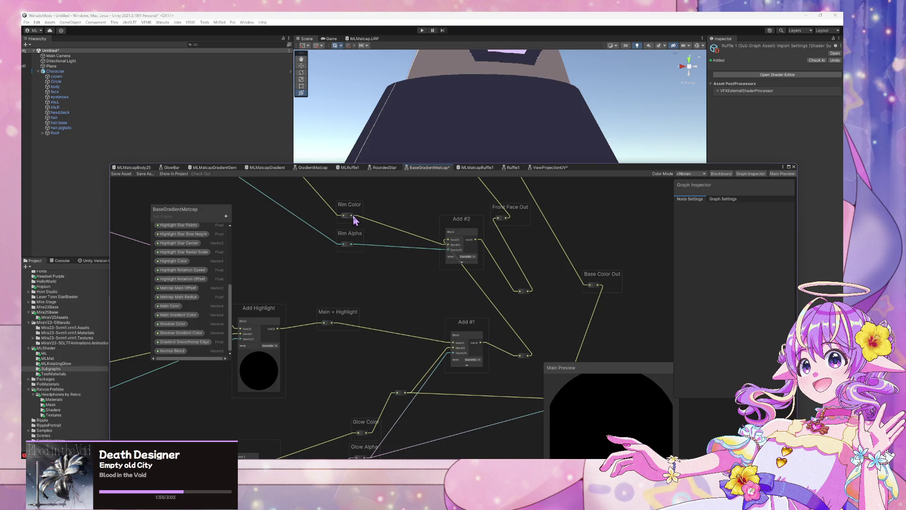
- Move the Rim Color link from Add #2 to Add #1 and wire Glow Alpha into Add #2's Opacity
left_click_drag(353, 216, 453, 352)
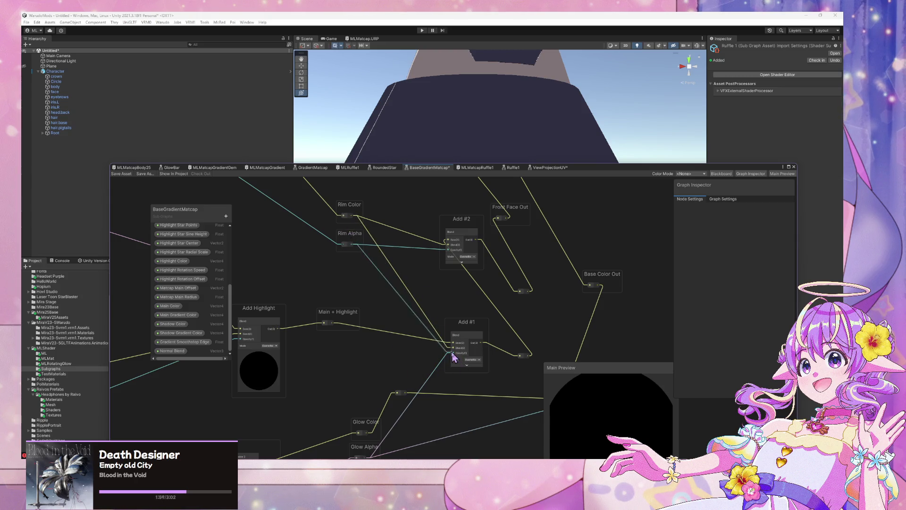
mouse_move(406, 411)
left_mouse_down()
mouse_move(404, 326)
mouse_move(391, 372)
left_mouse_up()
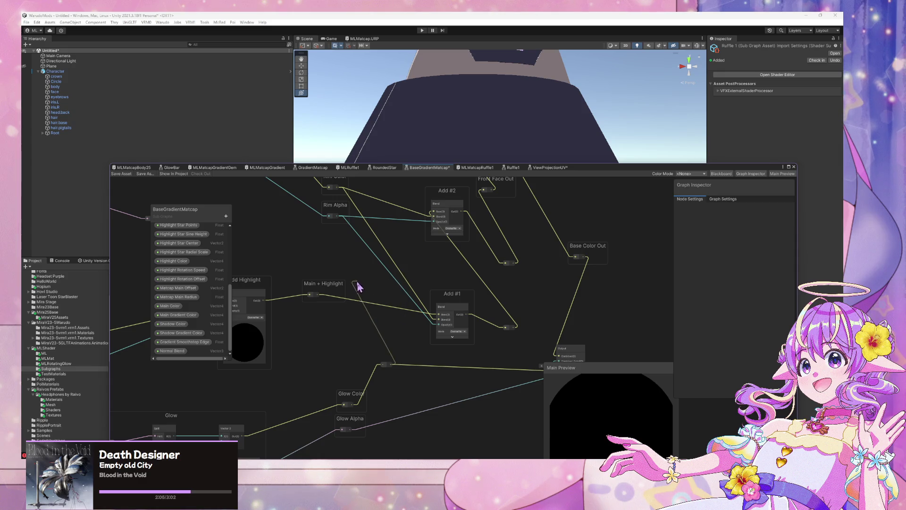
left_click_drag(432, 216, 421, 312)
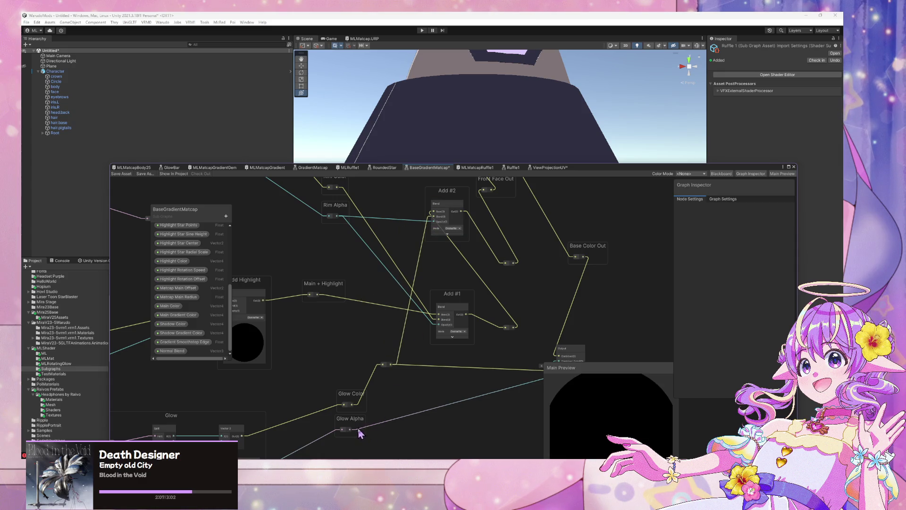
mouse_move(448, 231)
left_mouse_down()
mouse_move(440, 223)
mouse_move(456, 328)
left_mouse_up()
- Align Add #1, Base Color Out and the output node, wiring Main + Highlight into the output
left_click(452, 296)
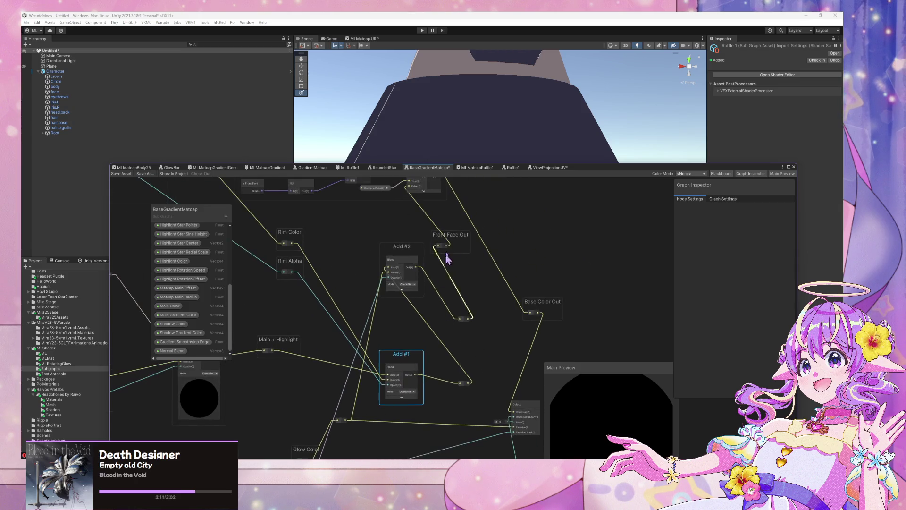
mouse_move(520, 309)
left_mouse_down()
mouse_move(487, 245)
mouse_move(531, 241)
left_mouse_up()
left_click_drag(493, 340, 490, 322)
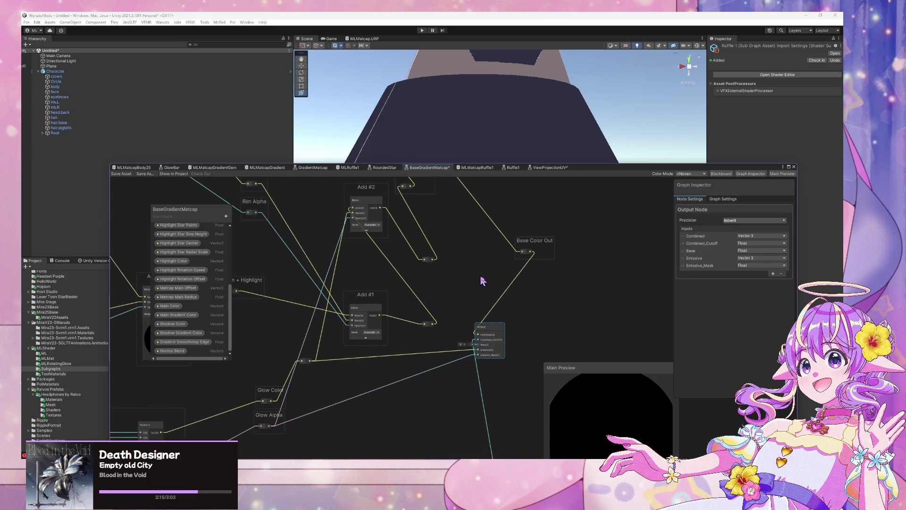
left_click_drag(260, 301, 299, 303)
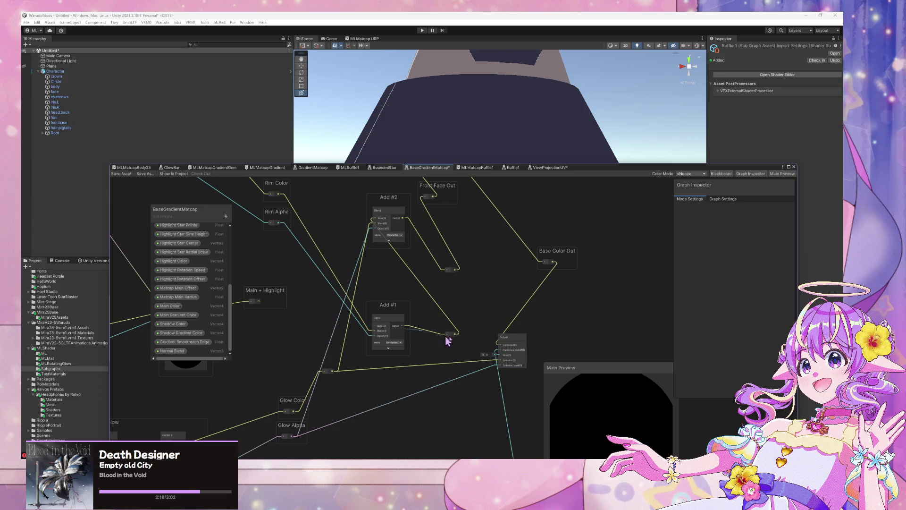
left_click_drag(444, 437, 443, 437)
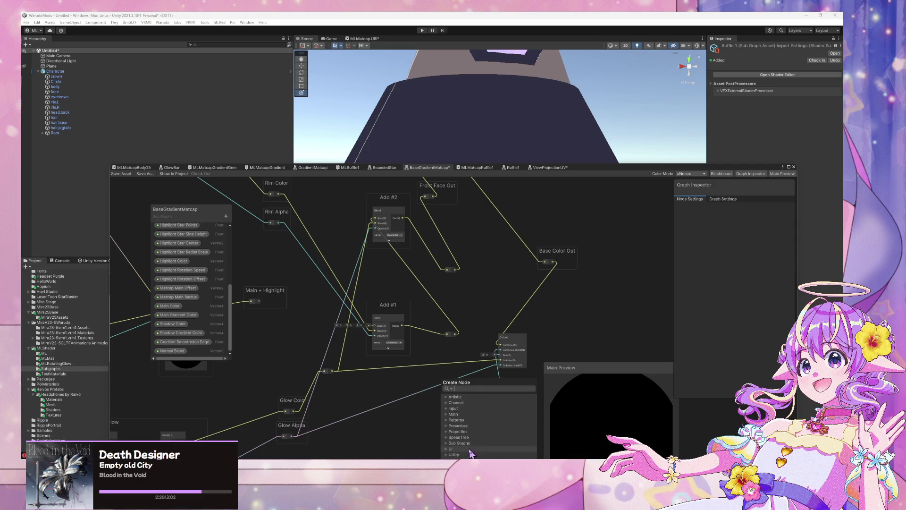
left_click(394, 355)
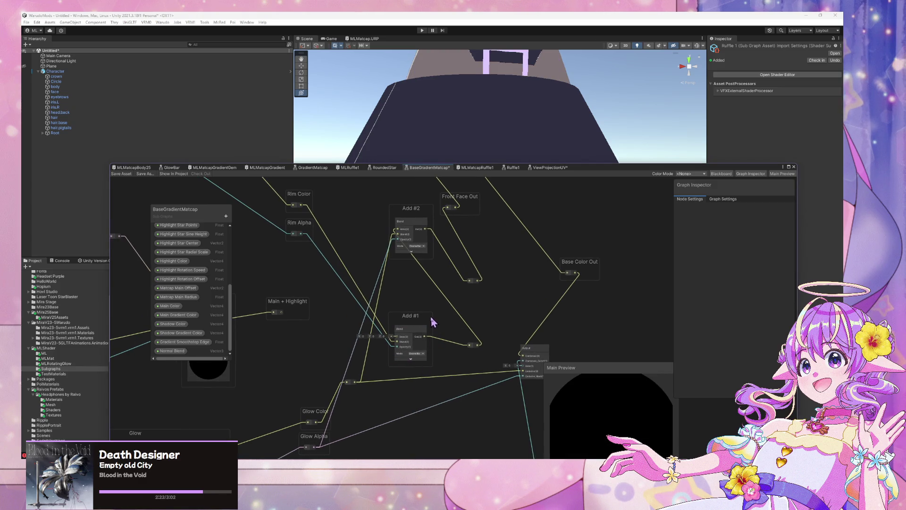
scroll(371, 265, "down", 1)
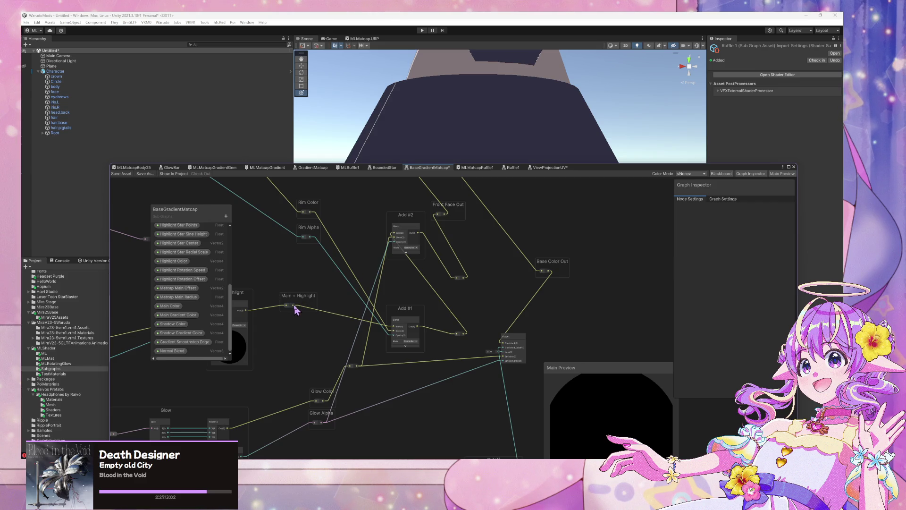
left_click_drag(505, 377, 510, 357)
scroll(431, 370, "down", 2)
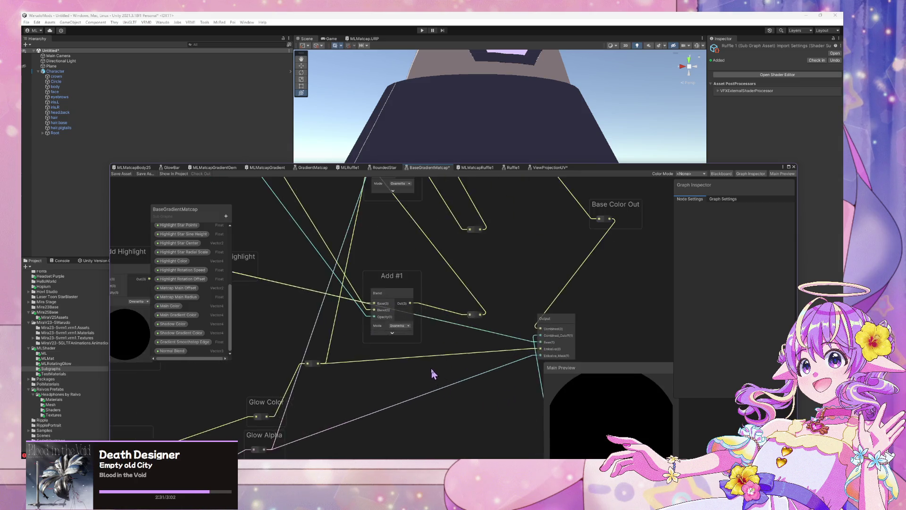
scroll(396, 250, "up", 1)
scroll(484, 312, "up", 3)
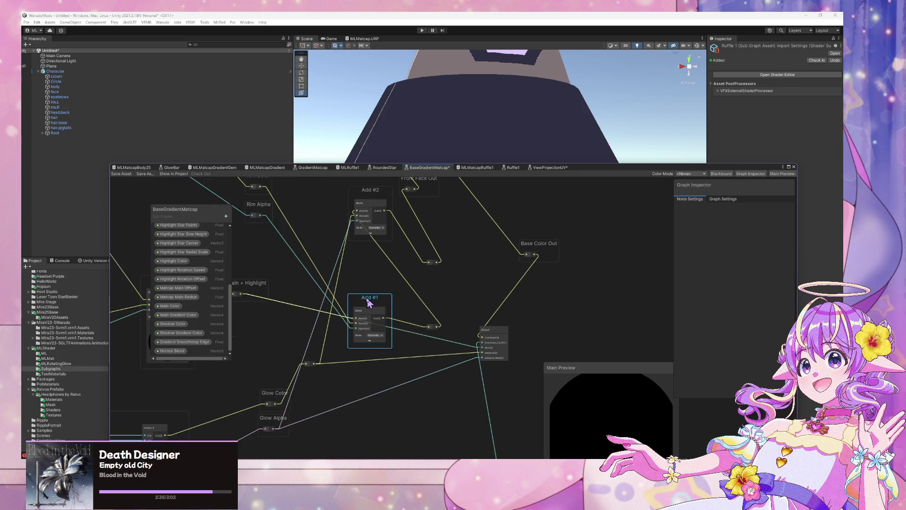
left_click_drag(368, 302, 351, 293)
- Review the output node's inputs, then the Add #1 and Glow nodes across the whole subgraph
left_click(489, 351)
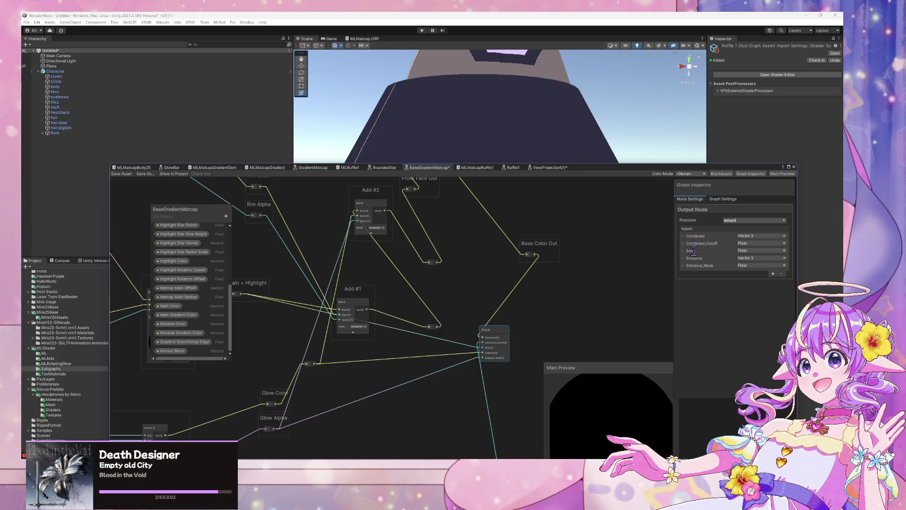
scroll(448, 302, "up", 3)
scroll(451, 300, "down", 5)
scroll(456, 336, "up", 2)
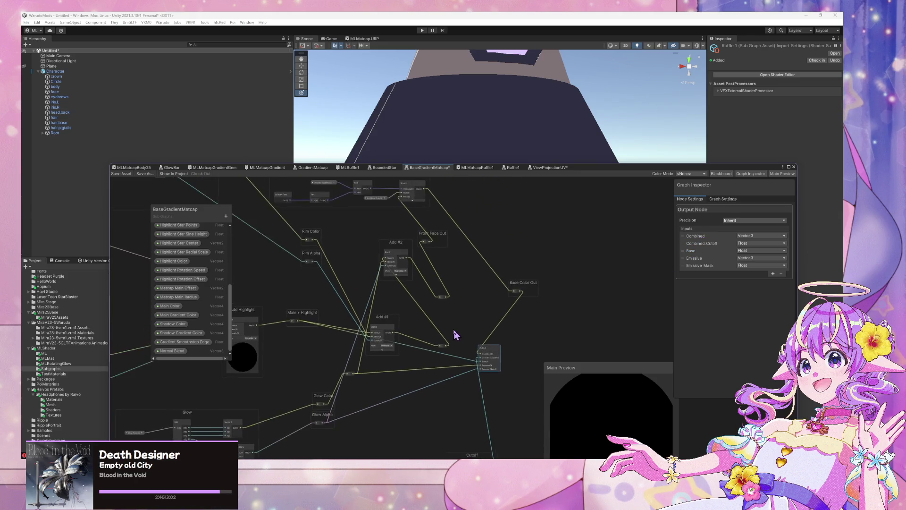
scroll(455, 330, "down", 3)
scroll(456, 330, "up", 2)
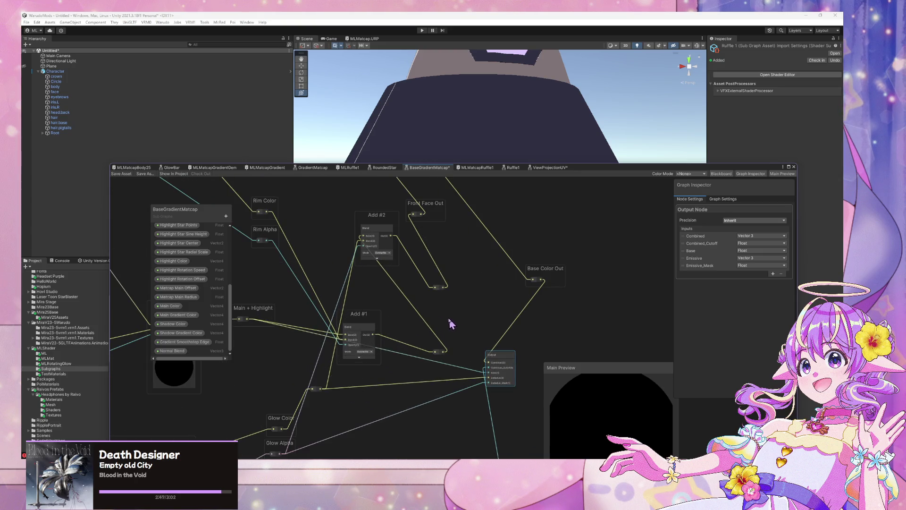
scroll(415, 281, "down", 1)
scroll(453, 303, "up", 2)
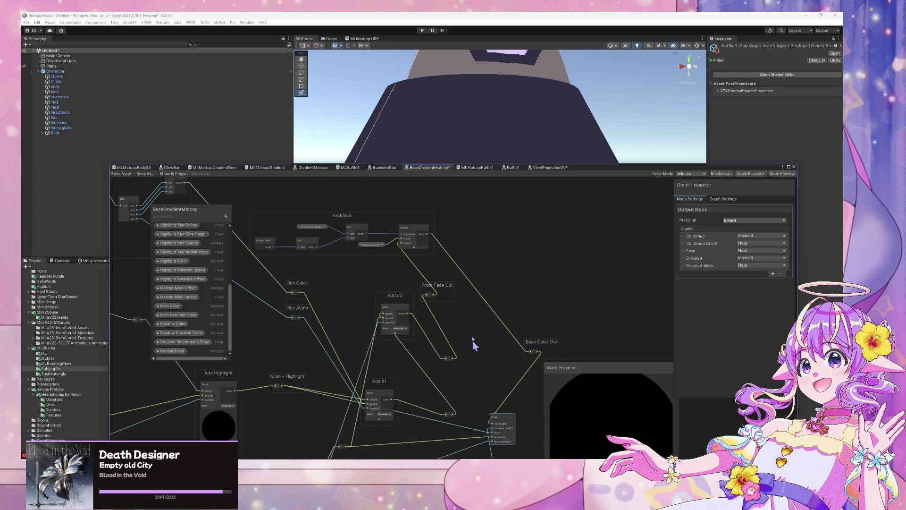
mouse_move(591, 296)
left_mouse_down()
mouse_move(522, 242)
mouse_move(570, 171)
mouse_move(532, 222)
mouse_move(540, 241)
mouse_move(546, 178)
left_mouse_up()
scroll(518, 412, "down", 3)
scroll(478, 320, "up", 1)
left_click_drag(478, 320, 518, 349)
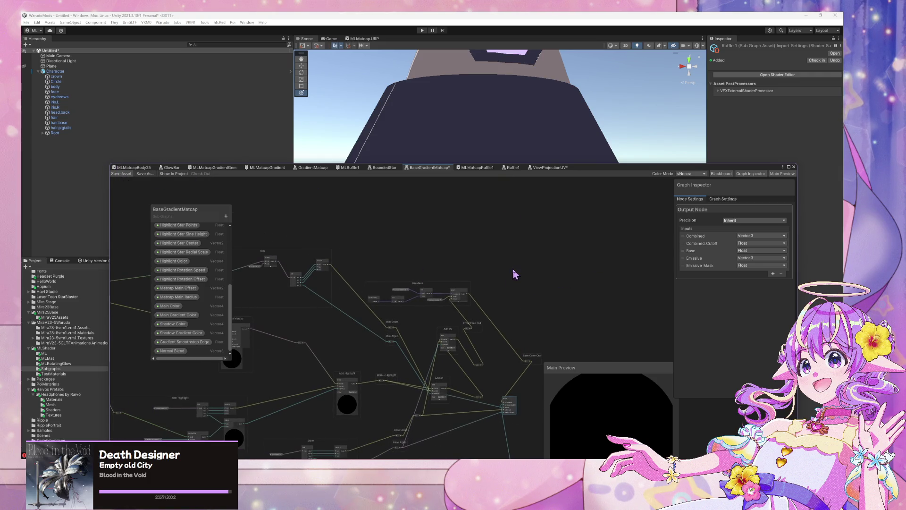
- Move the floating Shader Graph window up and right and pan toward the Add nodes
mouse_move(594, 174)
left_mouse_down()
mouse_move(593, 264)
mouse_move(647, 151)
mouse_move(633, 150)
left_mouse_up()
scroll(576, 230, "up", 5)
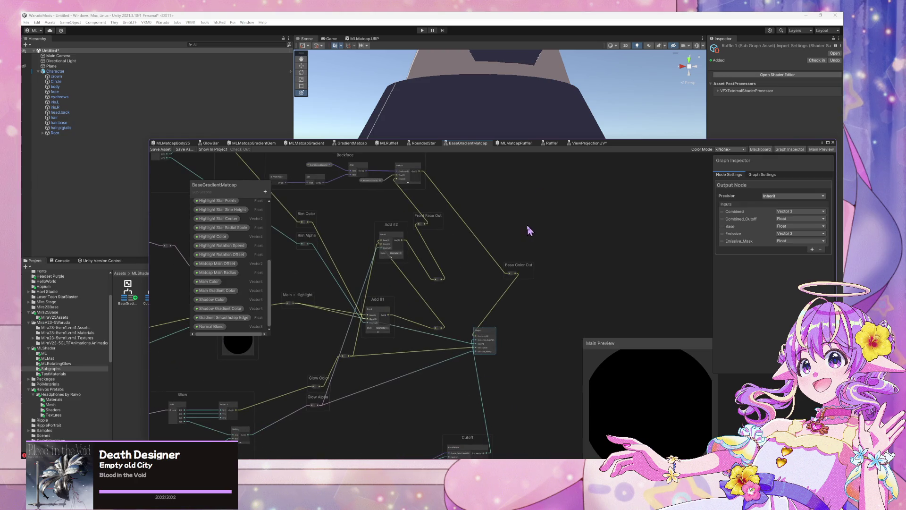
scroll(529, 230, "up", 4)
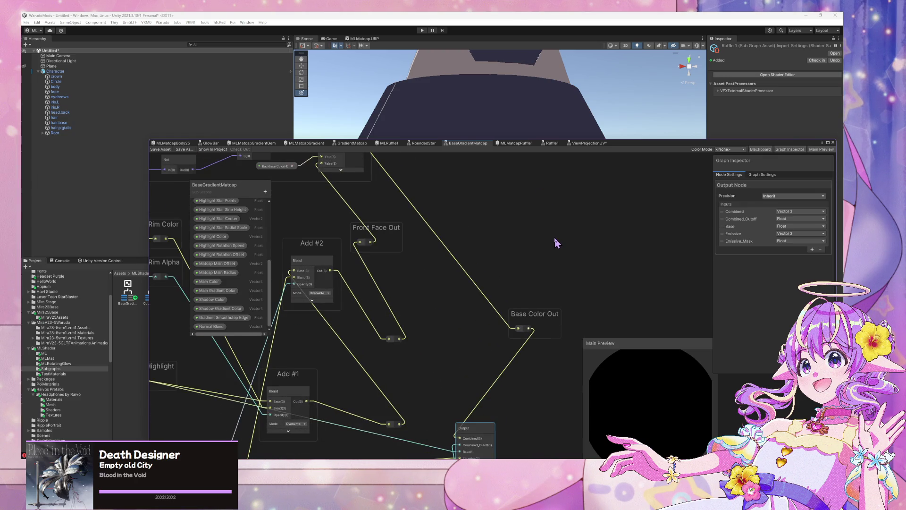
scroll(555, 242, "down", 2)
left_click_drag(542, 225, 601, 192)
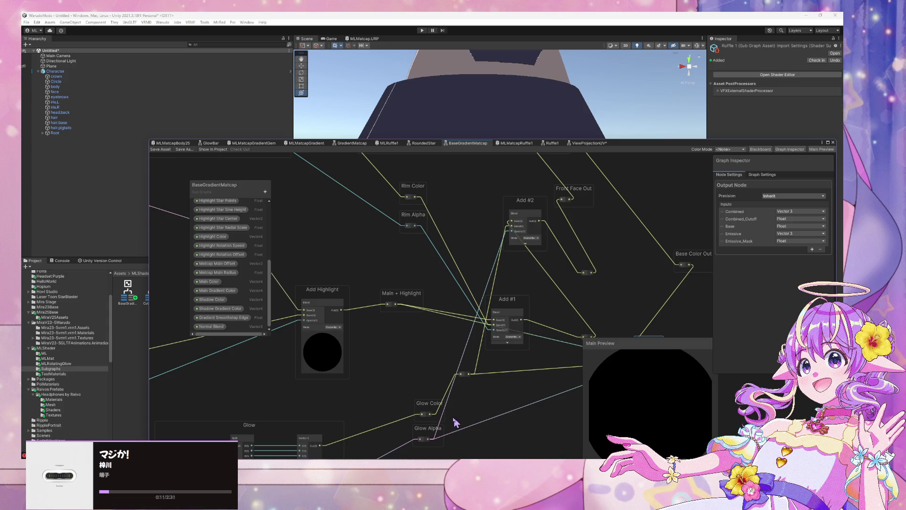
left_click(417, 372)
- Switch to the MLMatcapGradient graph that uses the BaseGradientMatcap subgraph
scroll(244, 249, "up", 5)
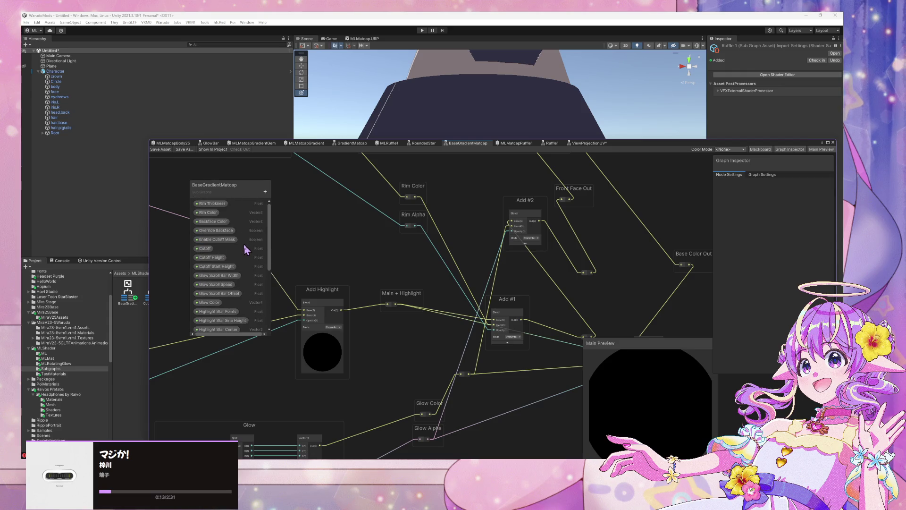
scroll(245, 250, "down", 5)
scroll(245, 249, "up", 5)
scroll(245, 249, "down", 5)
scroll(246, 249, "up", 5)
scroll(246, 249, "down", 5)
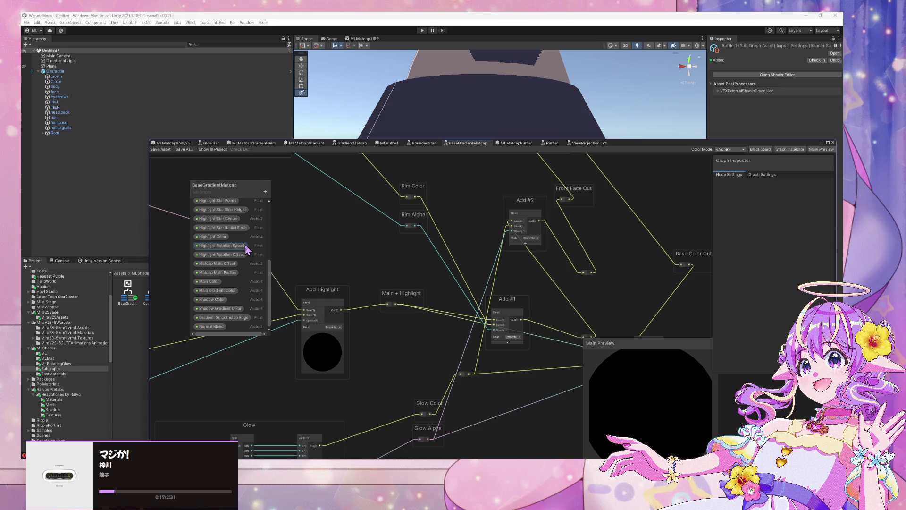
scroll(246, 249, "up", 5)
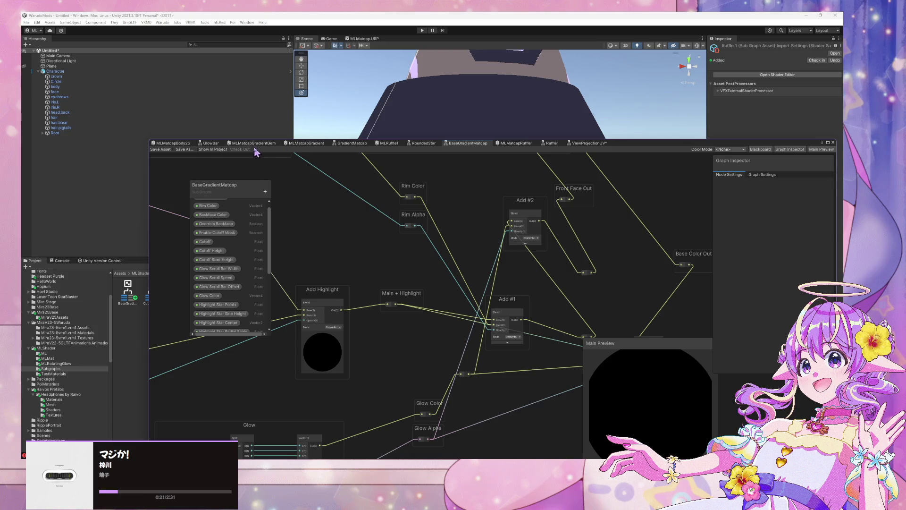
left_click(306, 143)
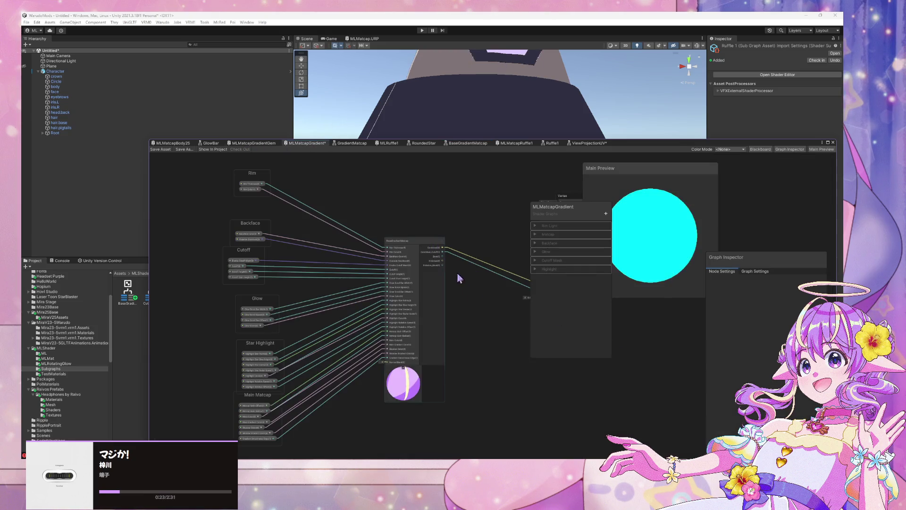
- Frame the Rim Color property and inspect its default colour in the HDR picker
scroll(411, 296, "down", 6)
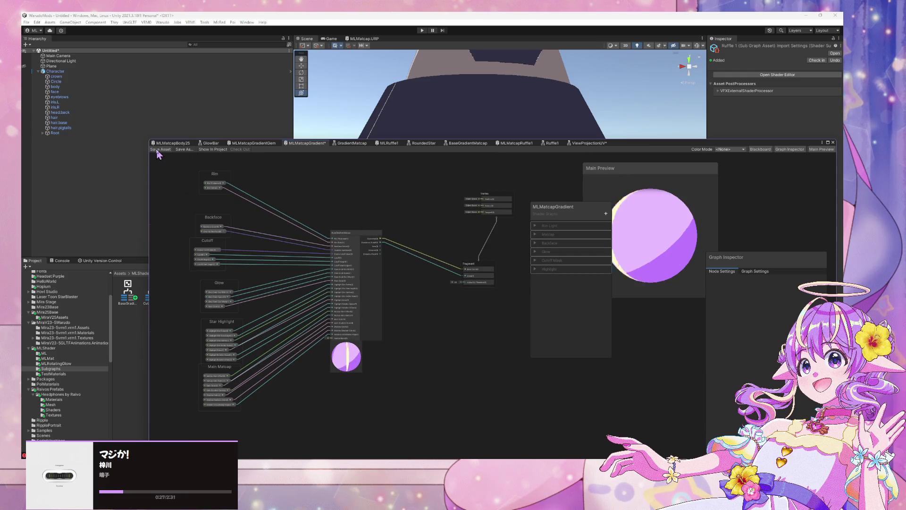
scroll(449, 243, "up", 3)
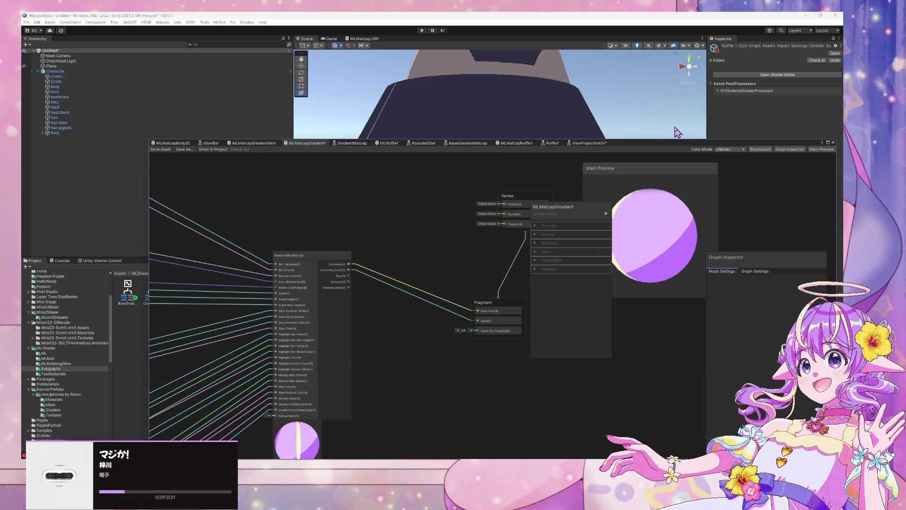
key("ctrl+z")
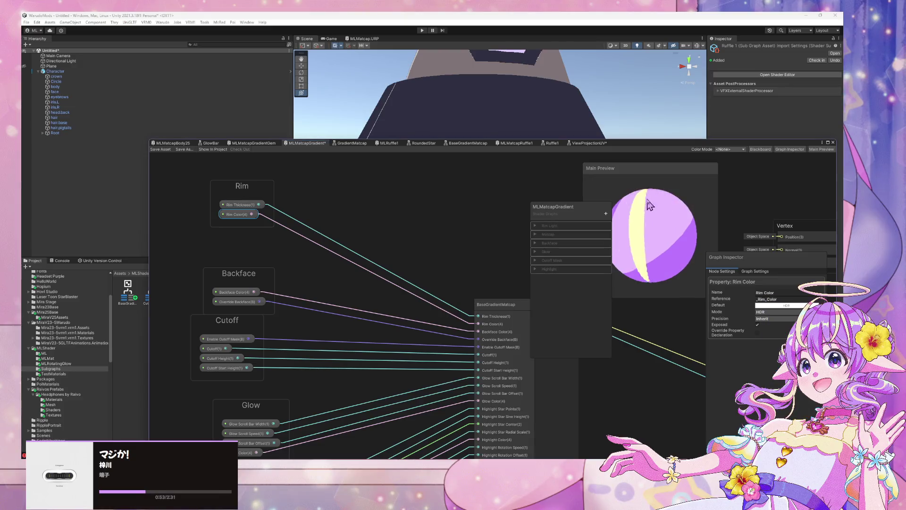
left_click(779, 305)
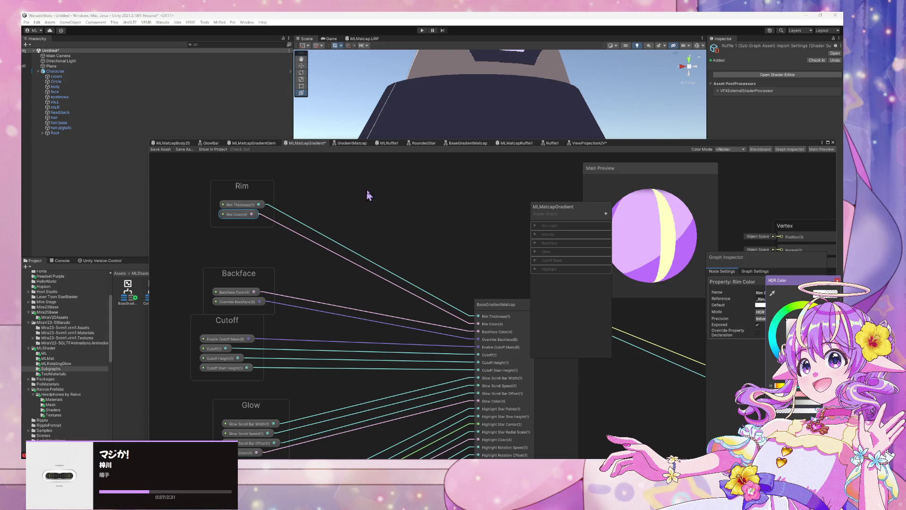
left_click(396, 179)
- Move the Fragment block up and left beside the BaseGradientMatcap node
left_click_drag(395, 179, 198, 123)
left_click_drag(481, 218, 434, 210)
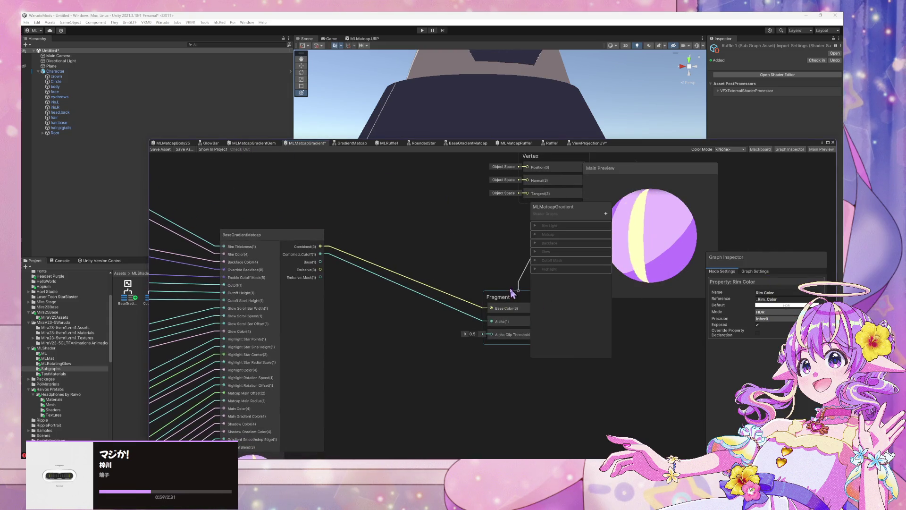
left_click_drag(484, 288, 424, 234)
mouse_move(300, 213)
left_mouse_down()
mouse_move(333, 209)
mouse_move(493, 273)
left_mouse_up()
scroll(359, 204, "down", 3)
scroll(491, 270, "up", 1)
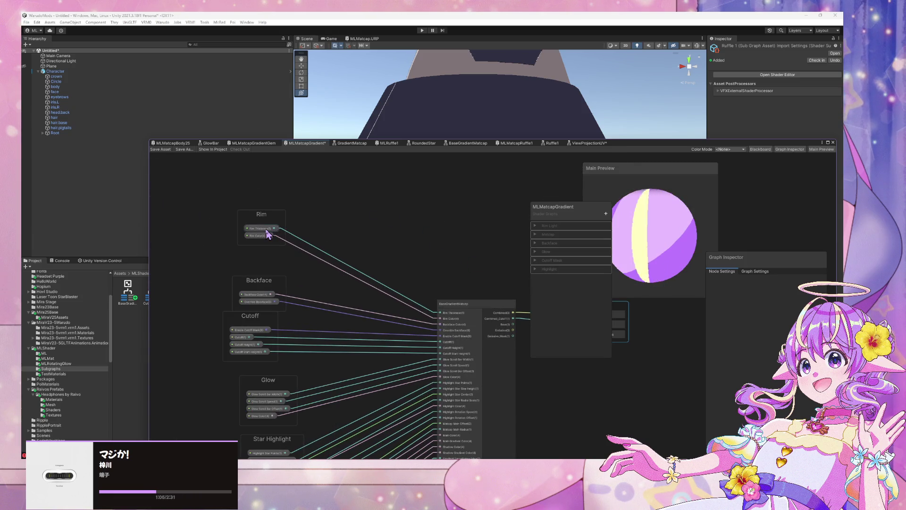
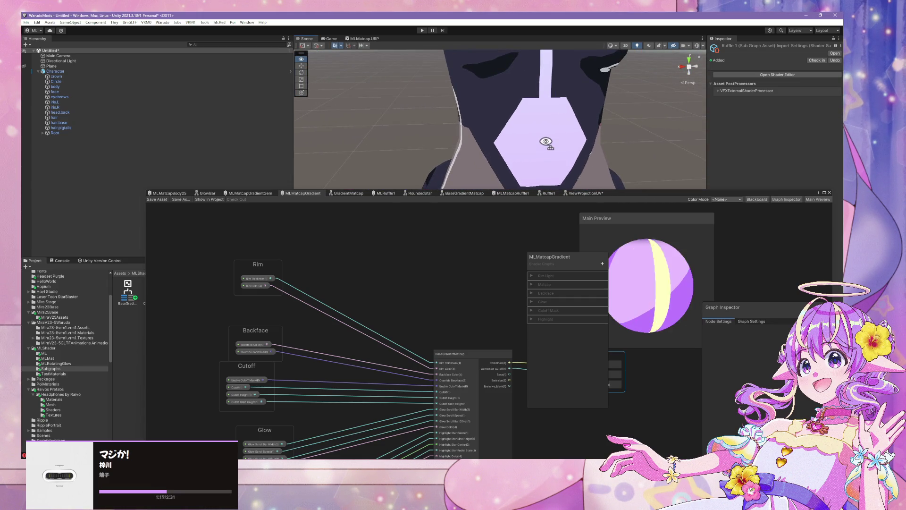
- Orbit the Scene view from the skirt up to the face and arms, then select the avatar's body mesh
scroll(543, 142, "down", 3)
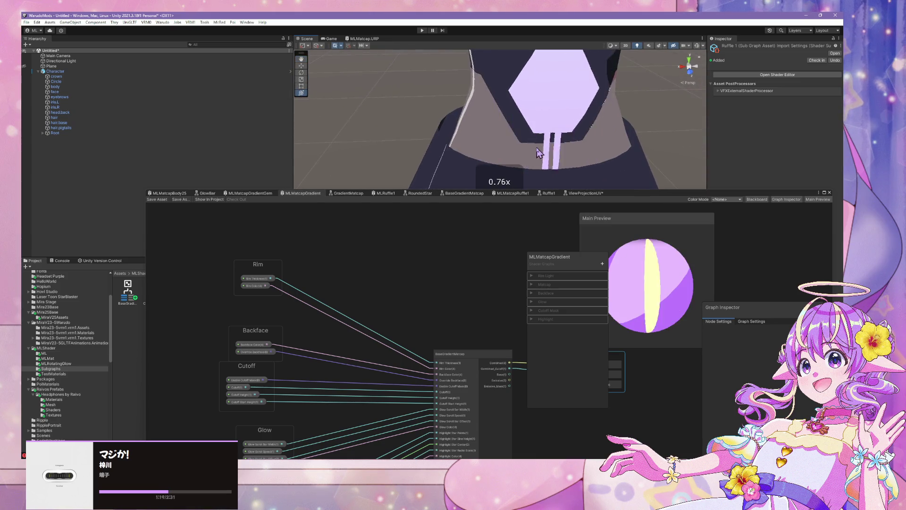
scroll(534, 142, "up", 5)
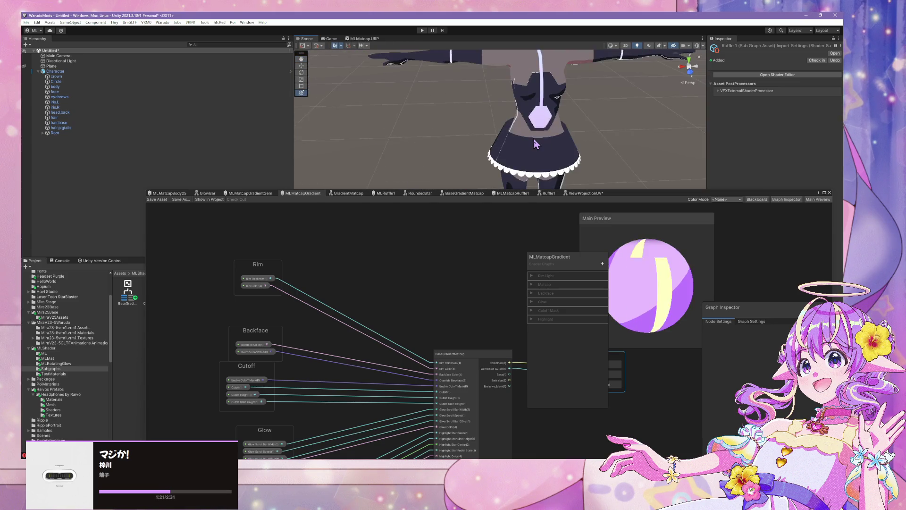
mouse_move(541, 151)
left_mouse_down()
mouse_move(548, 66)
mouse_move(546, 90)
left_mouse_up()
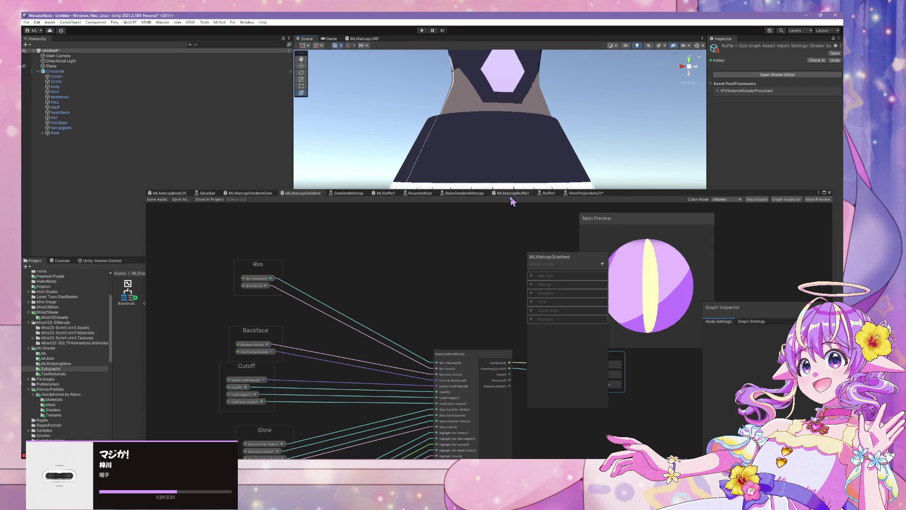
left_click(490, 158)
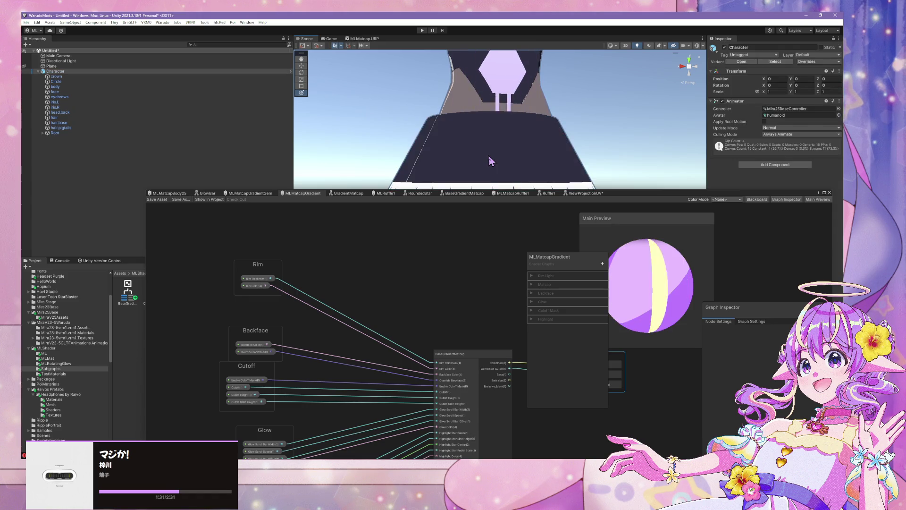
- Select the skirt ruffle Circle and bring up its ML.dress.primary material settings
left_click(489, 157)
left_click(489, 158)
left_click(793, 130)
mouse_move(631, 200)
left_mouse_down()
mouse_move(433, 276)
mouse_move(449, 171)
mouse_move(501, 203)
left_mouse_up()
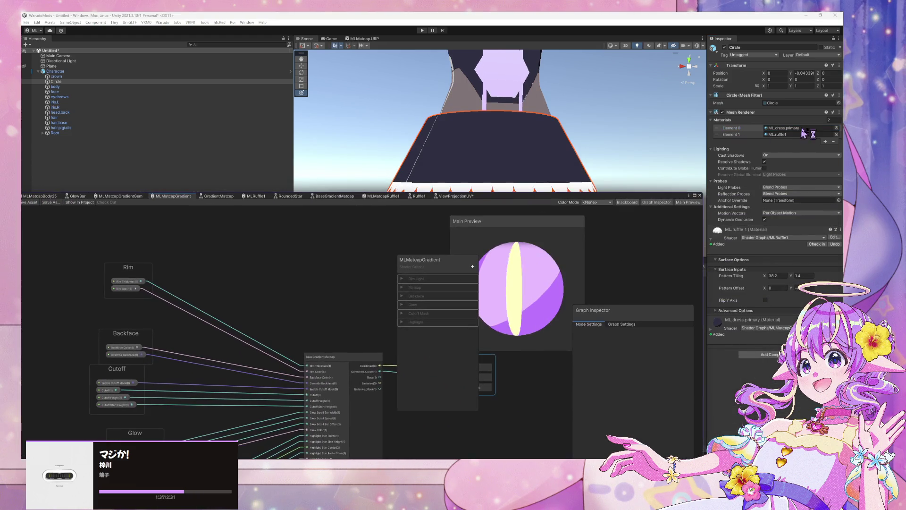
left_click(782, 130)
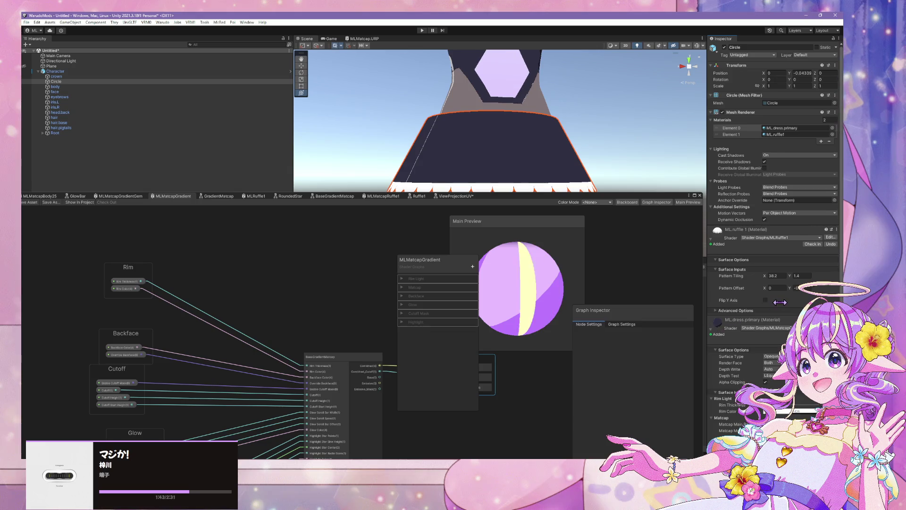
scroll(781, 301, "down", 5)
scroll(783, 300, "down", 4)
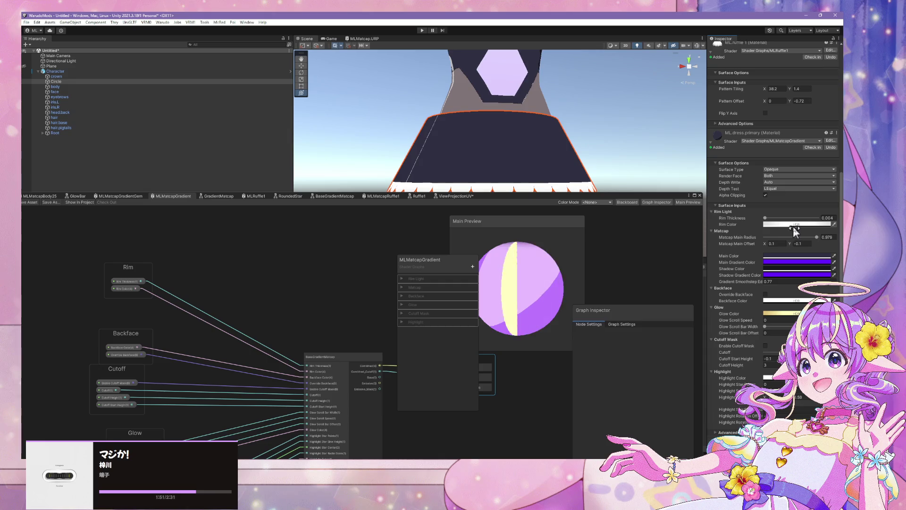
- Try a thicker rim on ML.dress.primary, then set Rim Thickness back to 0.004
left_click_drag(550, 210, 503, 276)
mouse_move(765, 218)
left_mouse_down()
mouse_move(788, 219)
mouse_move(766, 216)
mouse_move(775, 215)
left_mouse_up()
left_click(827, 218)
type("0.004")
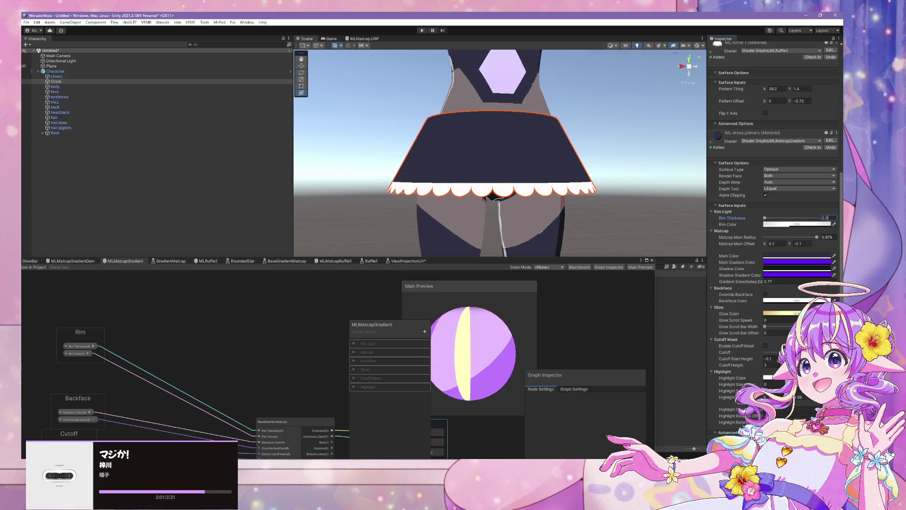
key("Return")
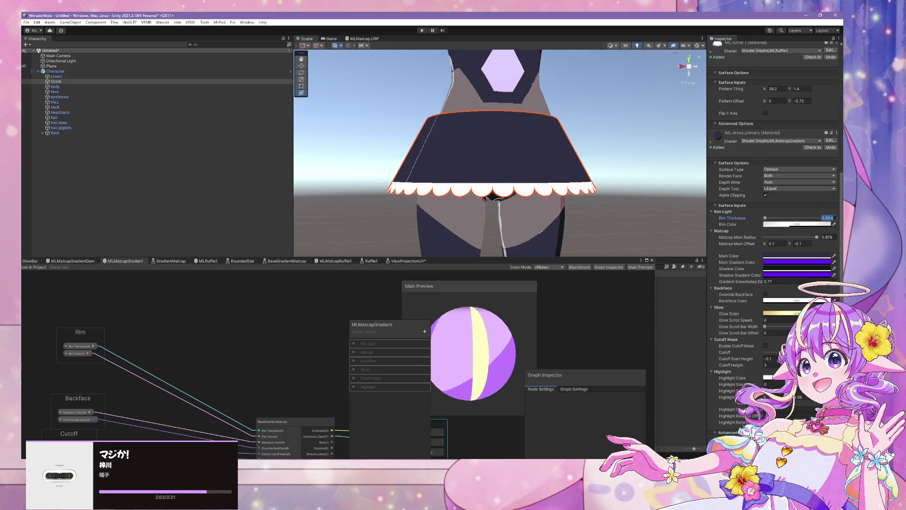
- Check the avatar's face in the Warudo preview, then return to Unity
key("alt+Tab")
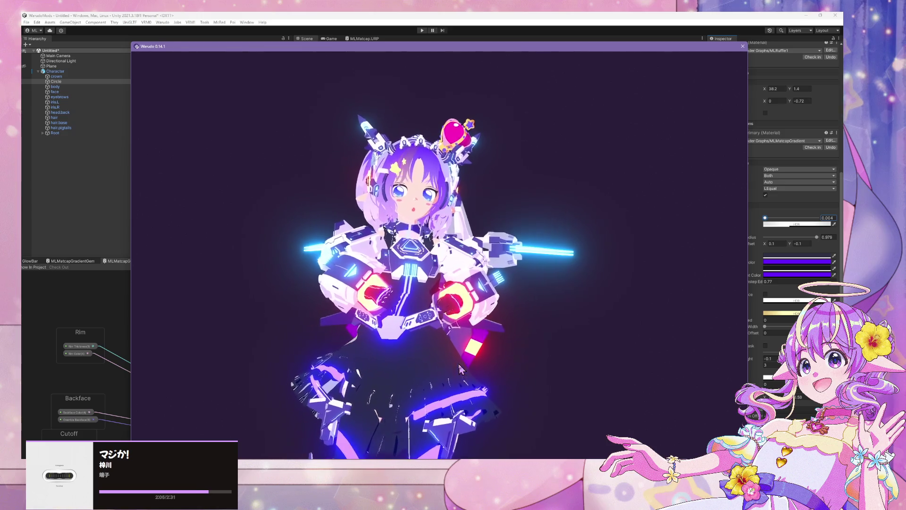
scroll(466, 393, "up", 5)
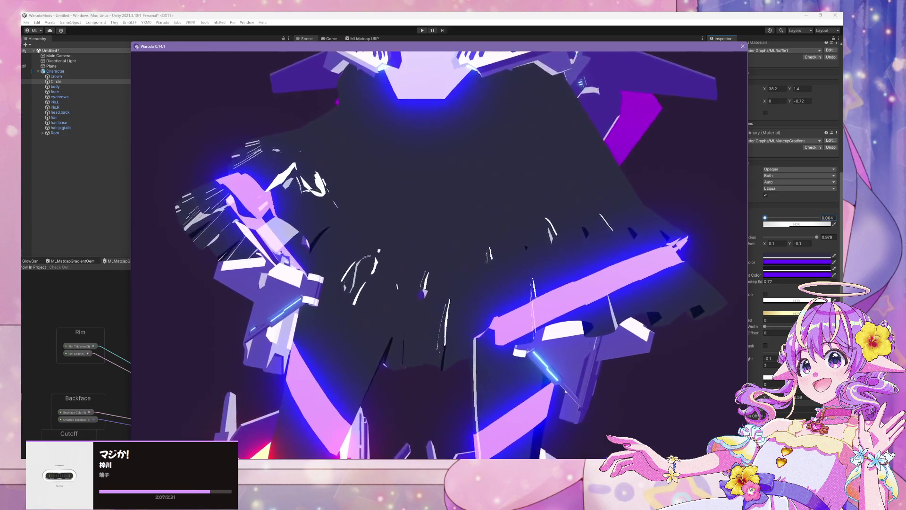
left_click_drag(522, 297, 479, 34)
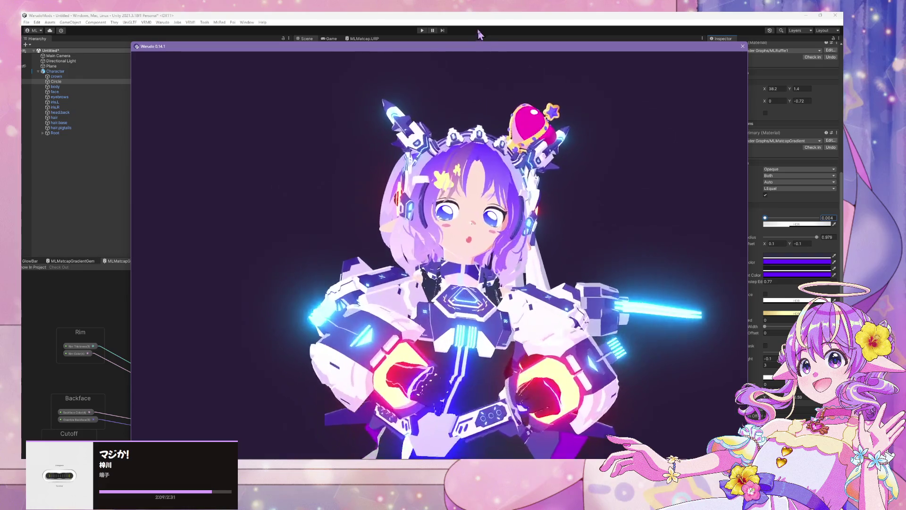
left_click(479, 34)
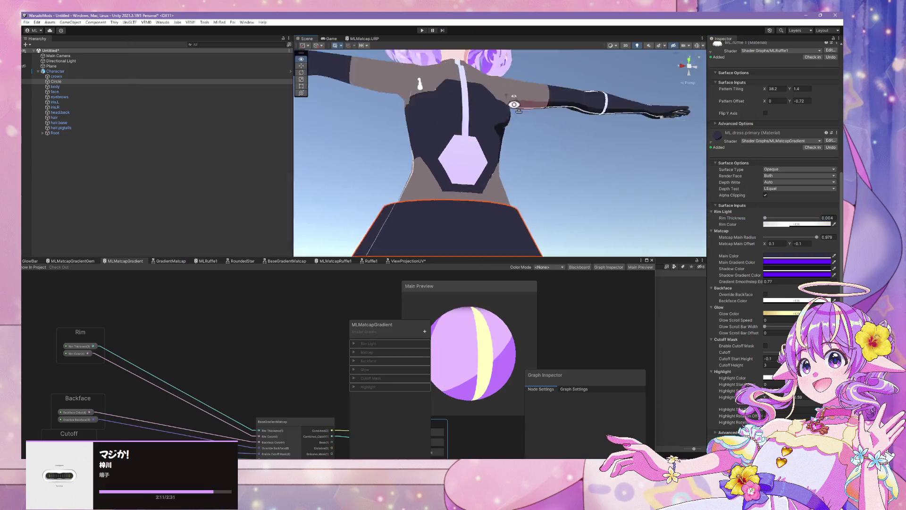
- Orbit down onto the character's hair and select the hair mesh to see its purple matcap material
left_click_drag(502, 48, 520, 151)
scroll(517, 156, "up", 10)
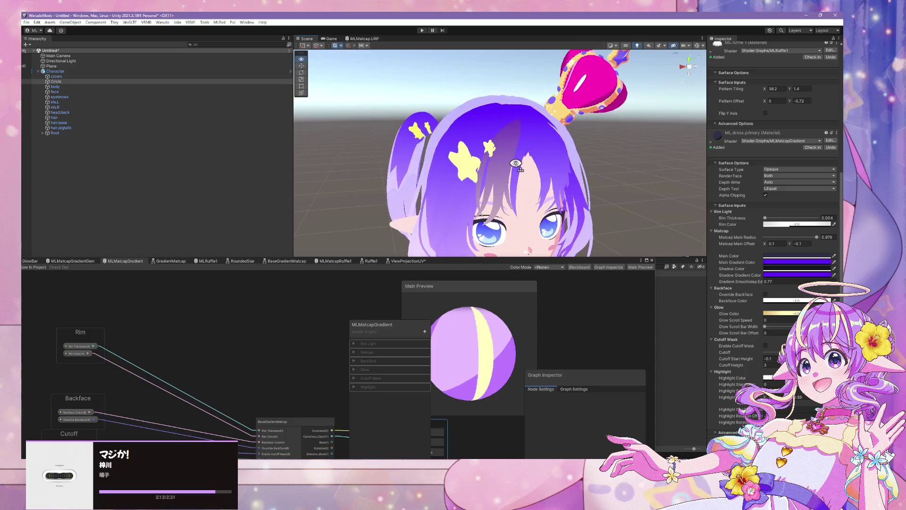
scroll(515, 162, "down", 5)
scroll(496, 128, "up", 5)
left_click(495, 128)
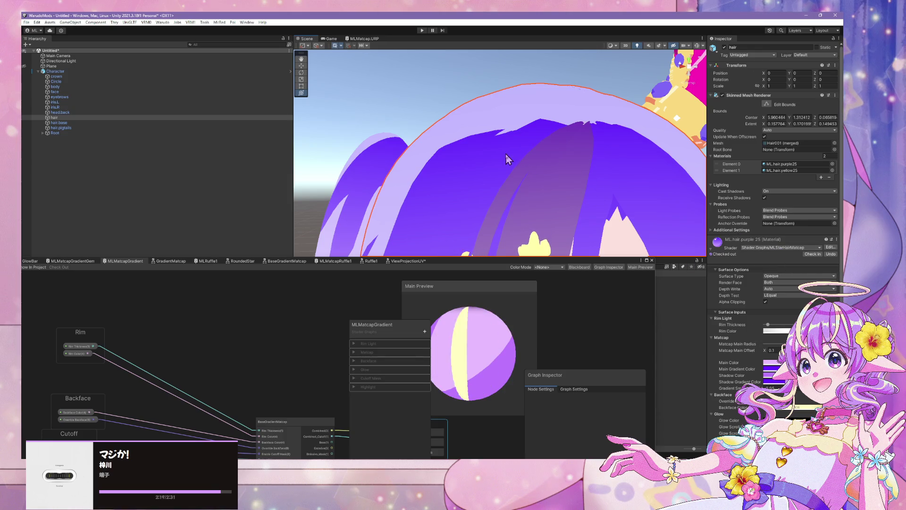
- Pan to the torso and neck, then bring the Shader Graph window over most of the editor
scroll(507, 163, "down", 10)
scroll(508, 160, "up", 10)
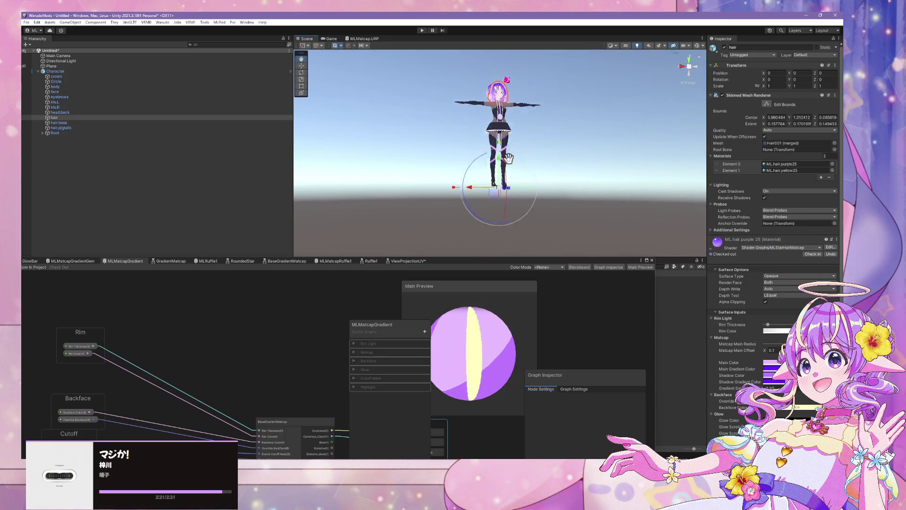
mouse_move(521, 177)
left_mouse_down()
mouse_move(542, 186)
mouse_move(551, 205)
left_mouse_up()
mouse_move(450, 262)
left_mouse_down()
mouse_move(518, 138)
mouse_move(551, 124)
left_mouse_up()
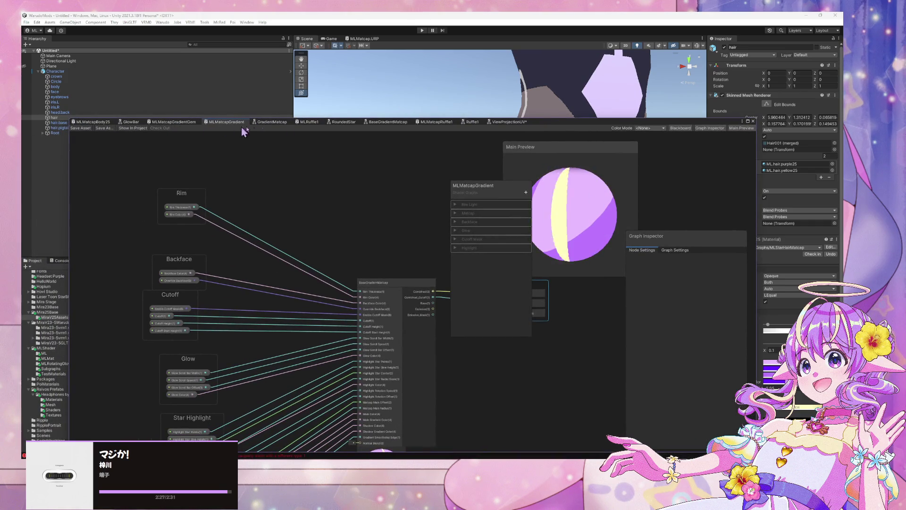
- In the BaseGradientMatcap graph, wire into Add #1's blend input and tidy its node and reroute
left_click(395, 122)
scroll(543, 274, "up", 3)
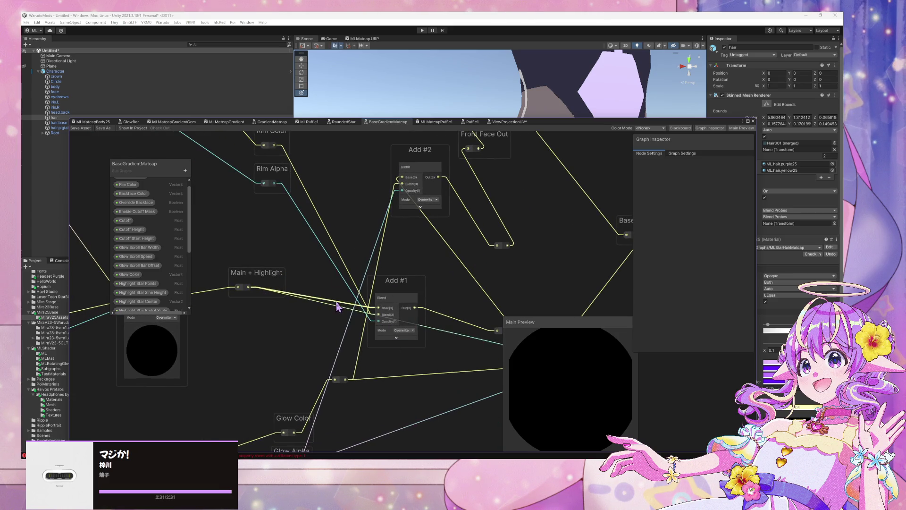
left_click_drag(338, 306, 343, 287)
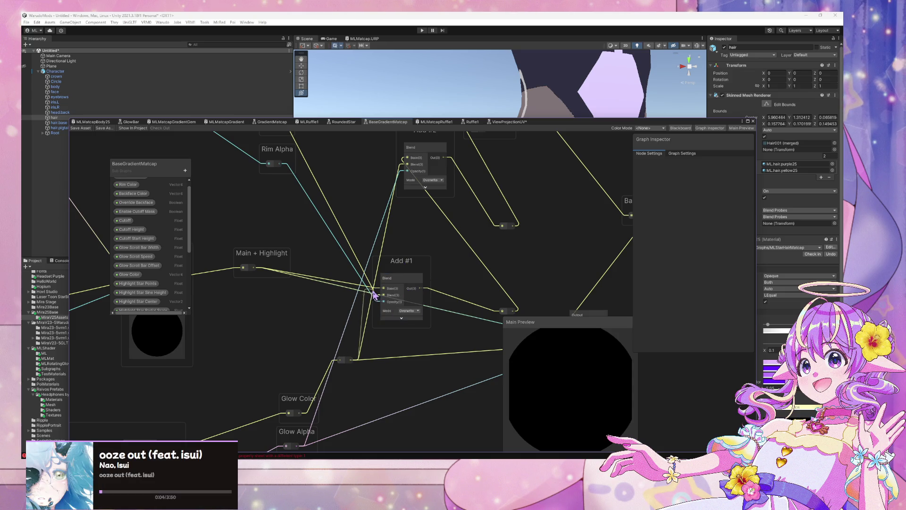
left_click_drag(386, 293, 386, 292)
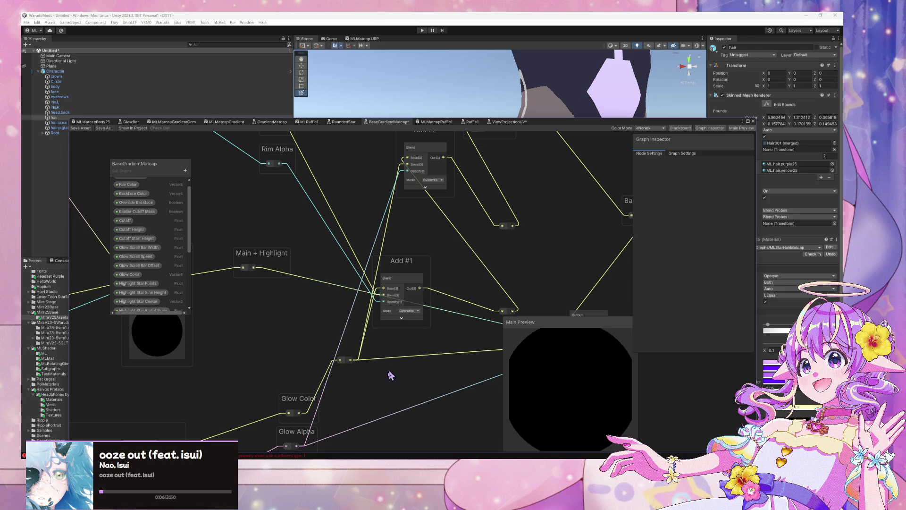
left_click_drag(390, 375, 391, 359)
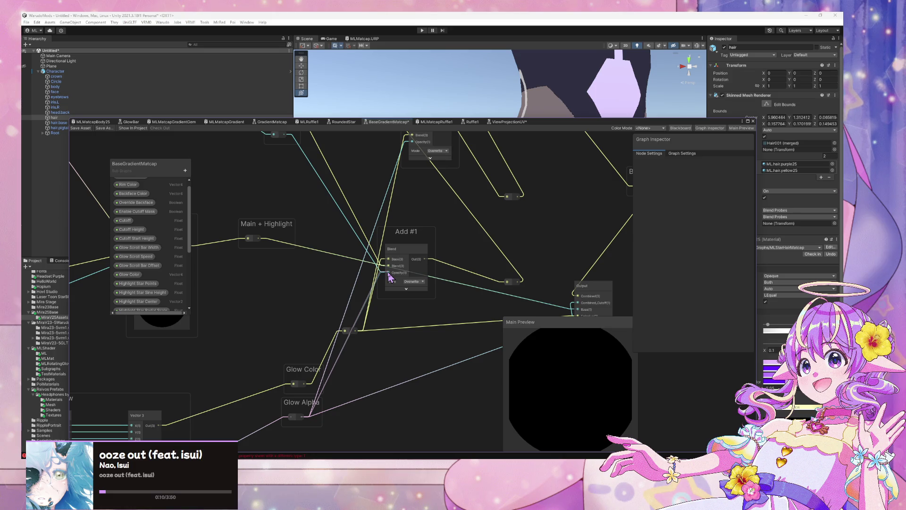
mouse_move(407, 285)
left_mouse_down()
mouse_move(415, 348)
mouse_move(412, 261)
mouse_move(392, 341)
left_mouse_up()
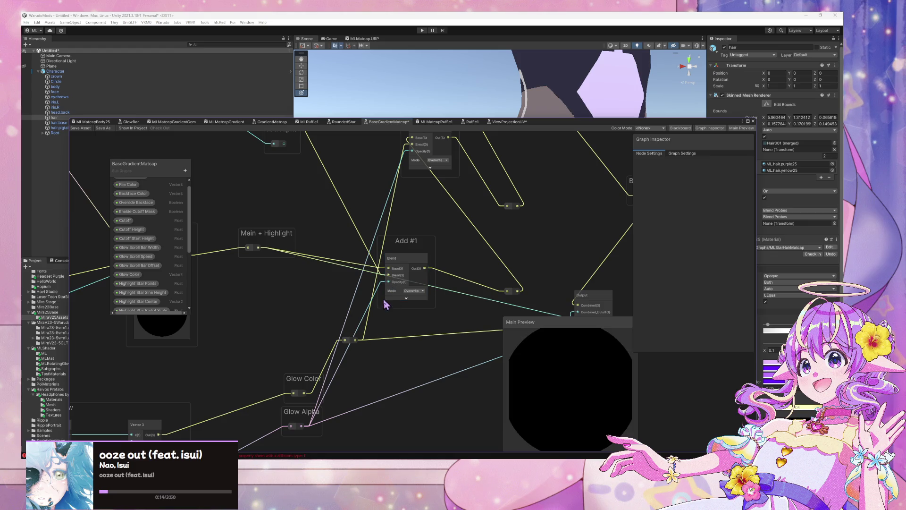
left_click(405, 289)
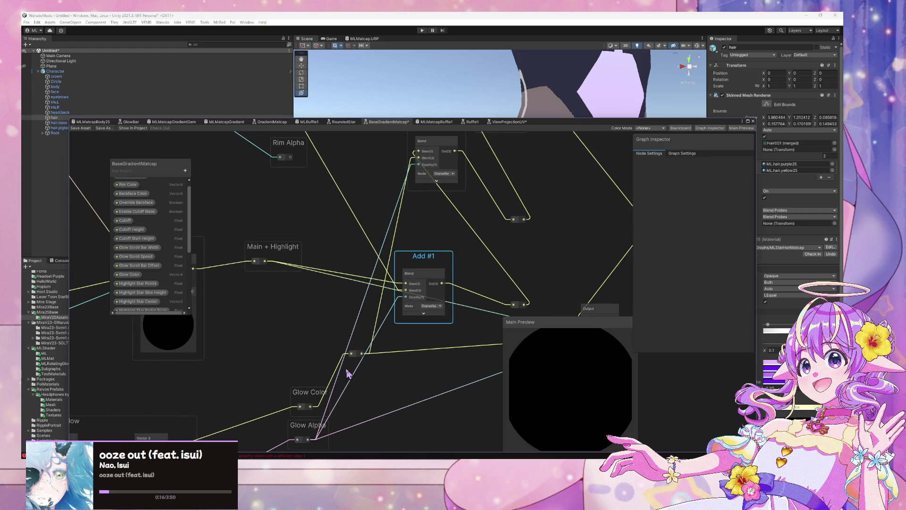
mouse_move(354, 354)
left_mouse_down()
mouse_move(342, 352)
mouse_move(351, 362)
left_mouse_up()
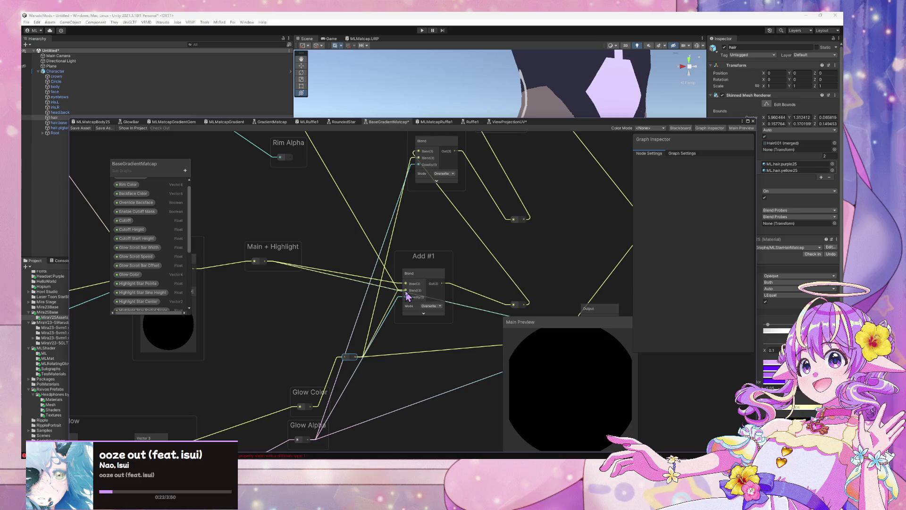
mouse_move(419, 265)
left_mouse_down()
mouse_move(447, 244)
mouse_move(433, 251)
left_mouse_up()
- Connect Rim Alpha to Add #2's opacity, rearrange nodes around Rim Color, and uncover the Scene view
left_click_drag(425, 196, 401, 272)
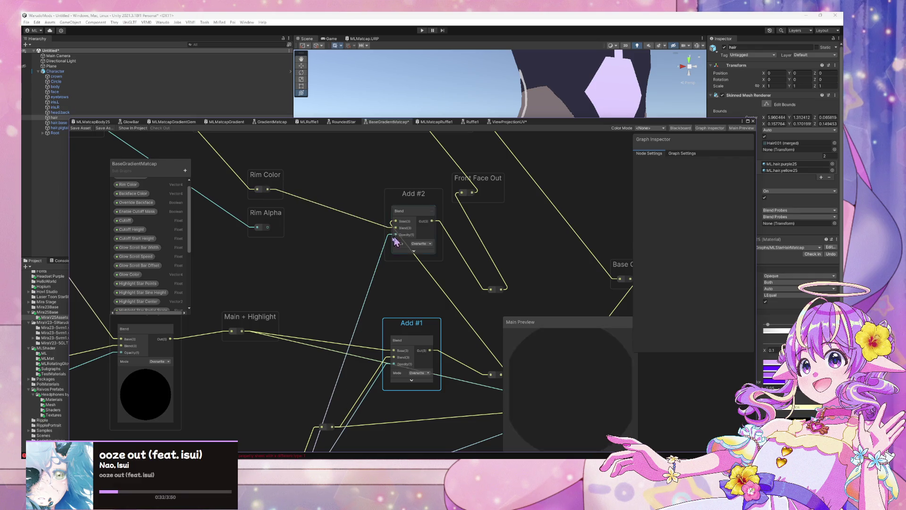
mouse_move(269, 232)
left_mouse_down()
mouse_move(372, 234)
mouse_move(293, 239)
left_mouse_up()
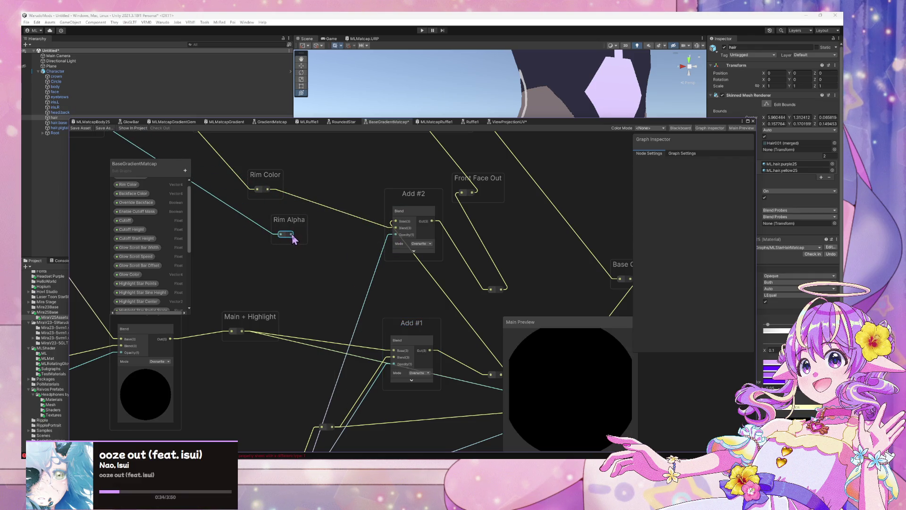
left_click_drag(403, 244, 405, 249)
mouse_move(412, 302)
left_mouse_down()
mouse_move(385, 249)
mouse_move(373, 276)
mouse_move(396, 278)
mouse_move(382, 273)
left_mouse_up()
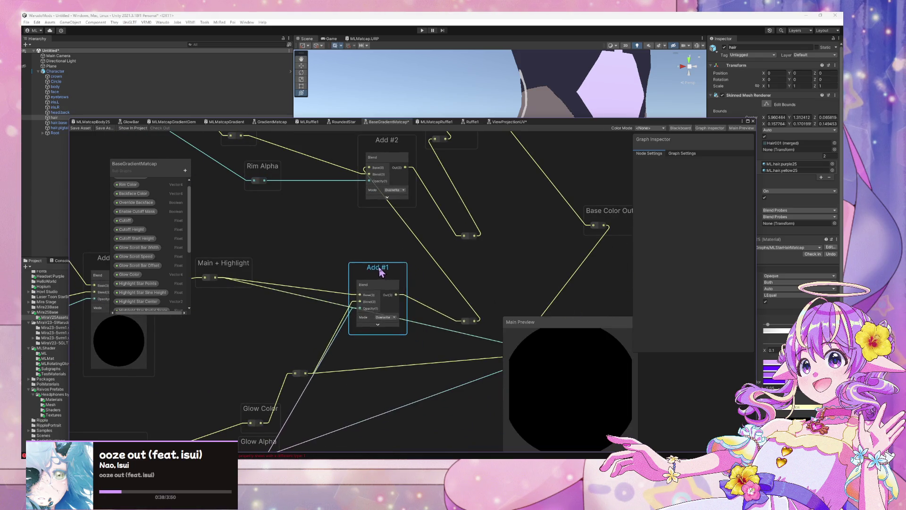
left_click_drag(300, 377, 280, 369)
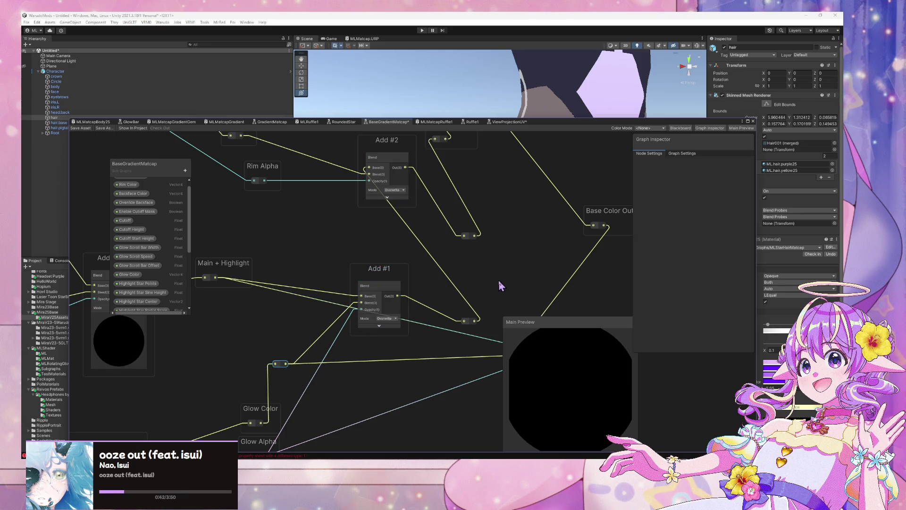
left_click_drag(348, 237, 368, 270)
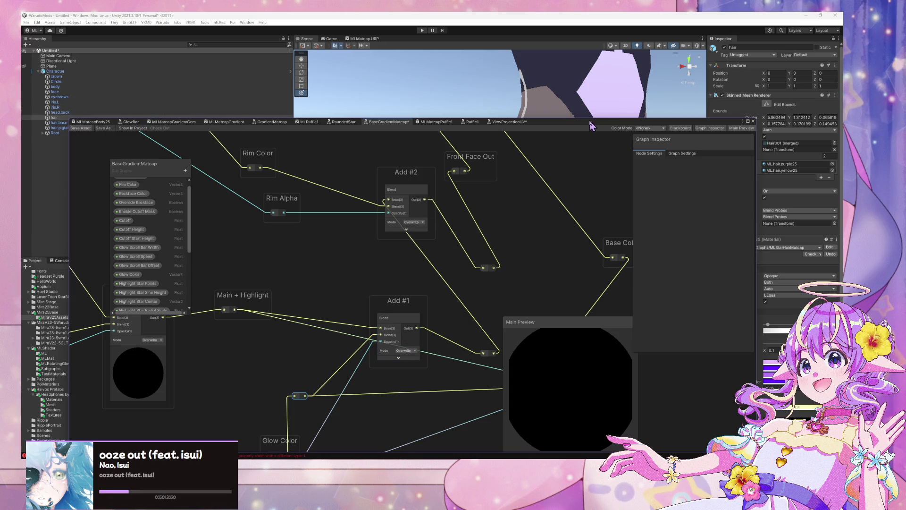
left_click_drag(591, 125, 587, 245)
- Orbit and frame the Scene camera around the skirt's white scalloped trim, then bring the MLMatcapGradient graph back
scroll(543, 166, "down", 5)
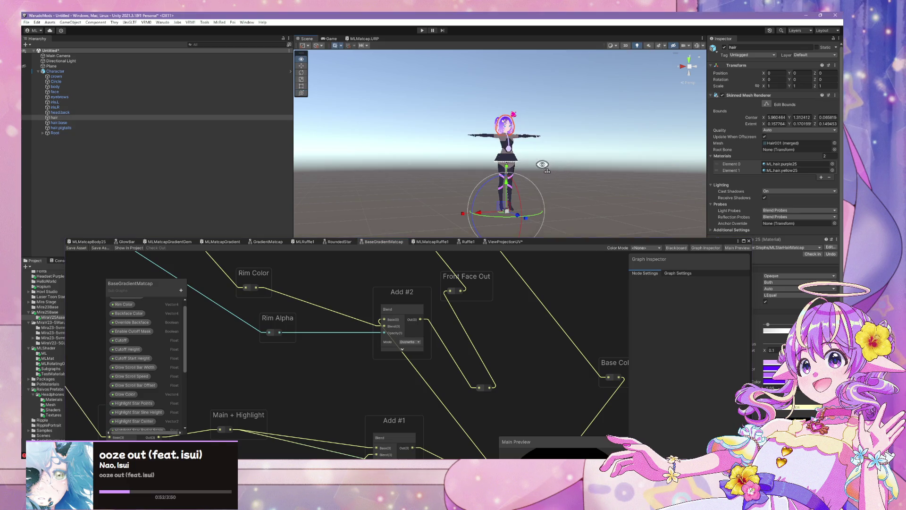
scroll(543, 165, "up", 5)
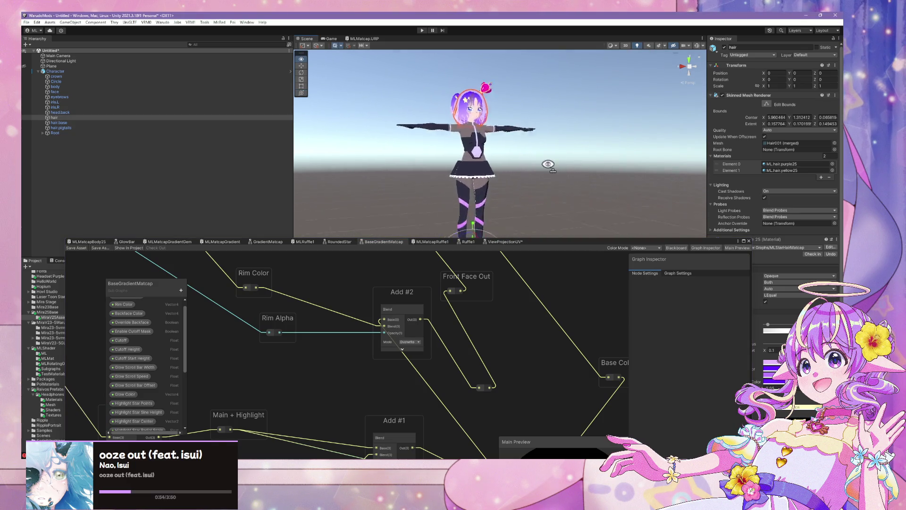
scroll(543, 167, "up", 4)
scroll(532, 176, "down", 2)
scroll(535, 176, "up", 2)
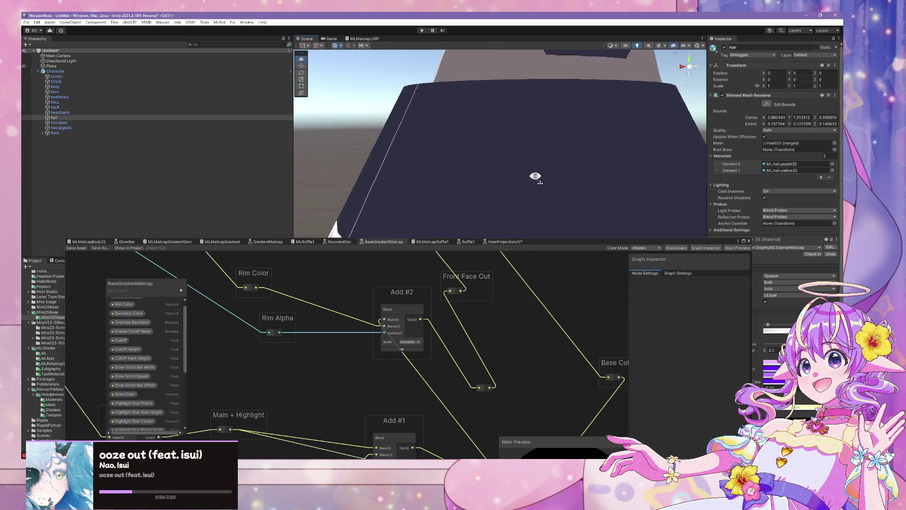
scroll(536, 176, "down", 3)
key("f")
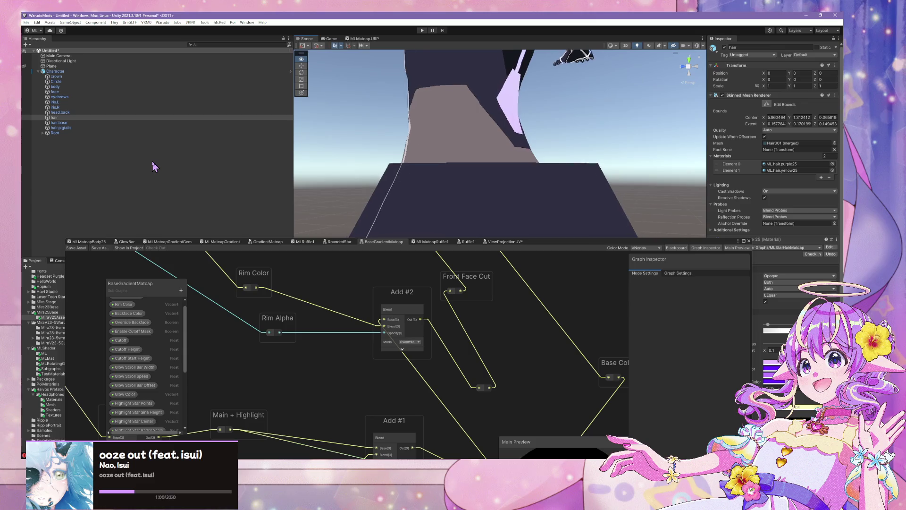
key("f")
left_click_drag(396, 155, 522, 223)
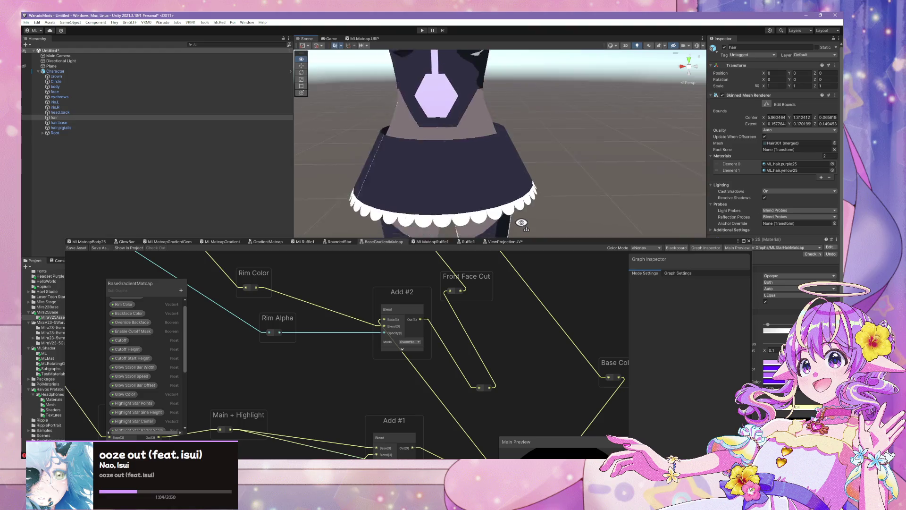
key("f")
scroll(522, 223, "up", 5)
mouse_move(597, 249)
left_mouse_down()
mouse_move(610, 130)
mouse_move(622, 143)
left_mouse_up()
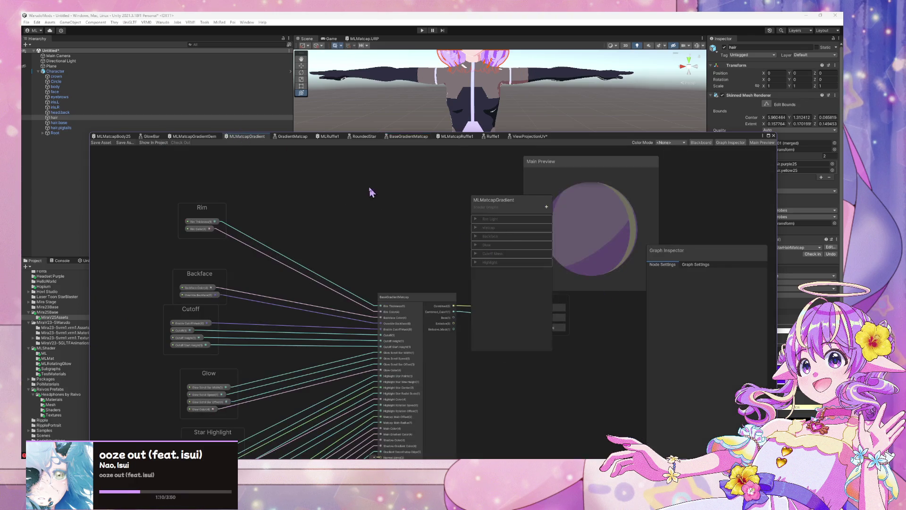
- Keep the sphere as the Main Preview mesh, rotate it, and pan to the highlight groups
right_click(594, 246)
left_click(593, 227)
mouse_move(593, 226)
left_mouse_down()
mouse_move(576, 257)
mouse_move(601, 204)
mouse_move(709, 231)
left_mouse_up()
mouse_move(246, 404)
left_mouse_down()
mouse_move(362, 262)
mouse_move(338, 386)
left_mouse_up()
scroll(380, 367, "up", 3)
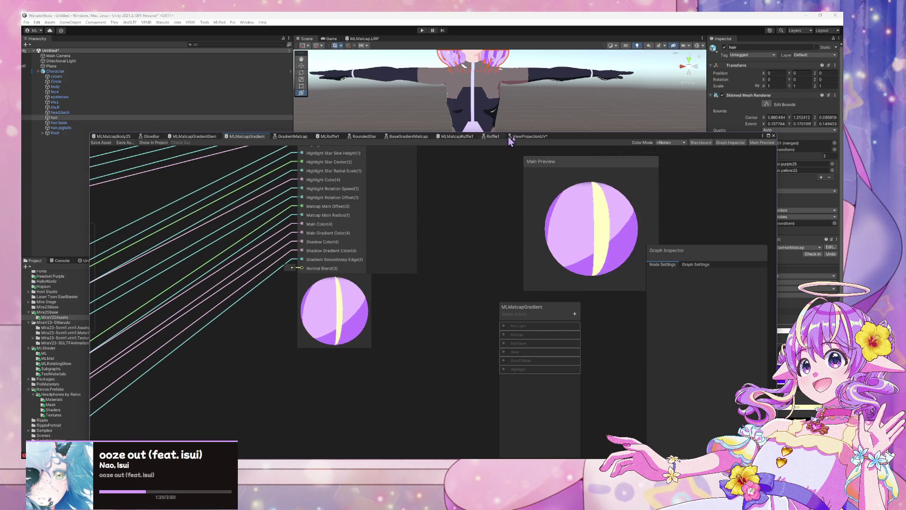
- Compare the BaseGradientMatcap graph while framing the hair in the Scene, then return to MLMatcapGradient
left_click(408, 137)
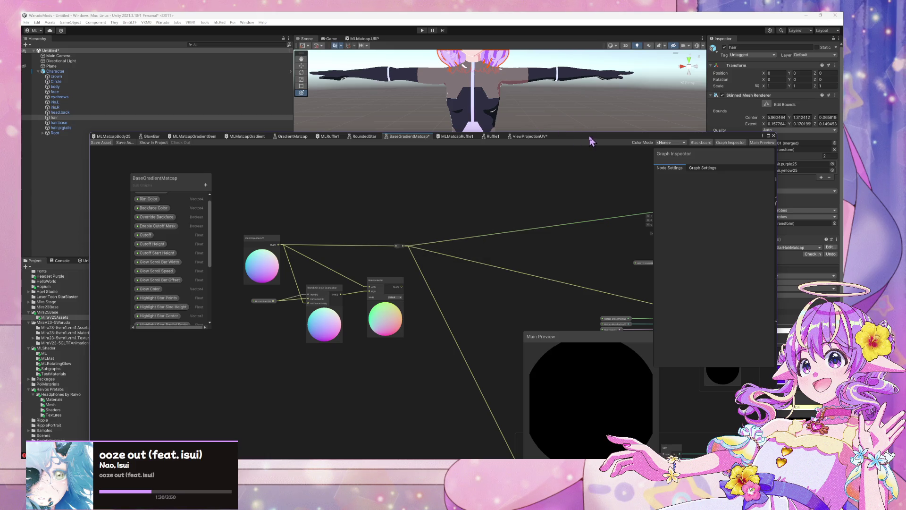
left_click_drag(575, 141, 554, 202)
mouse_move(551, 162)
left_mouse_down()
mouse_move(536, 170)
mouse_move(557, 156)
mouse_move(645, 147)
left_mouse_up()
key("f")
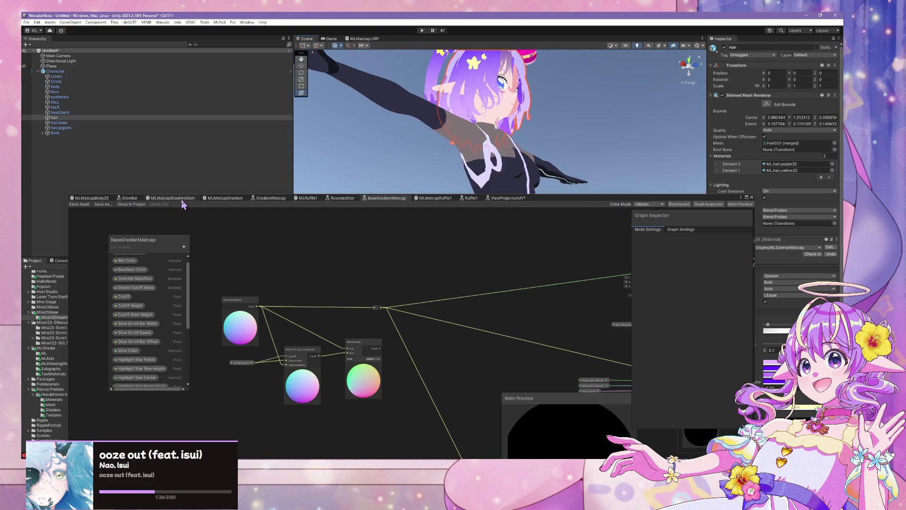
left_click(227, 200)
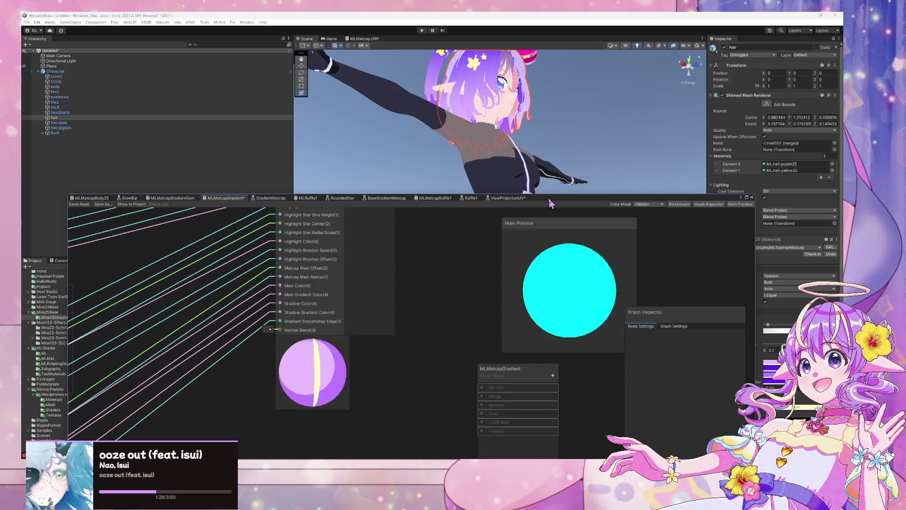
left_click_drag(548, 197, 502, 145)
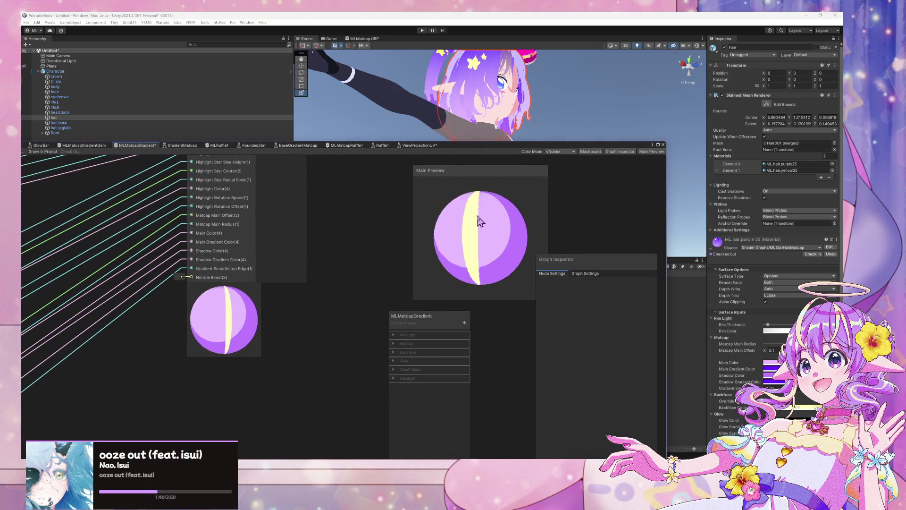
- Under Rim Light, give Rim Thickness a default of 1.59 and set the white Rim Color alpha to 100
left_click(394, 335)
left_click(409, 344)
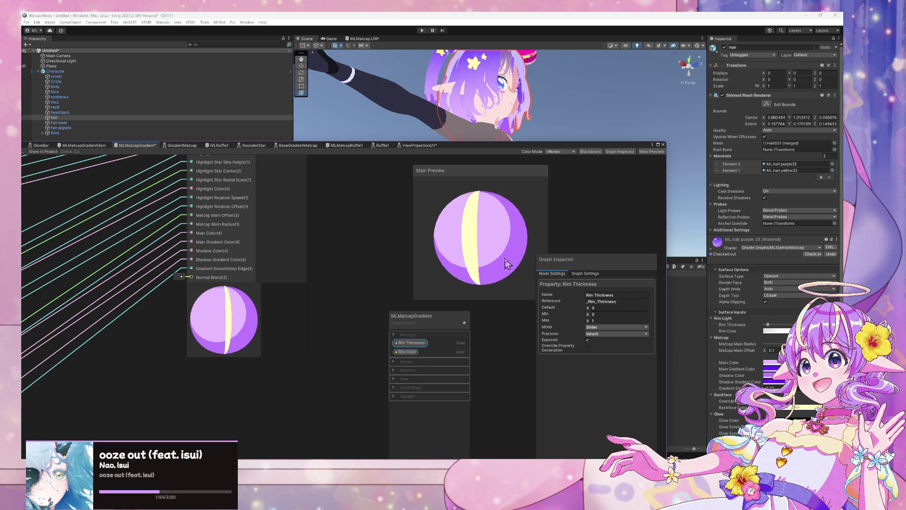
left_click(595, 307)
type("0.53")
key("BackSpace")
key("BackSpace")
key("BackSpace")
type("1.59")
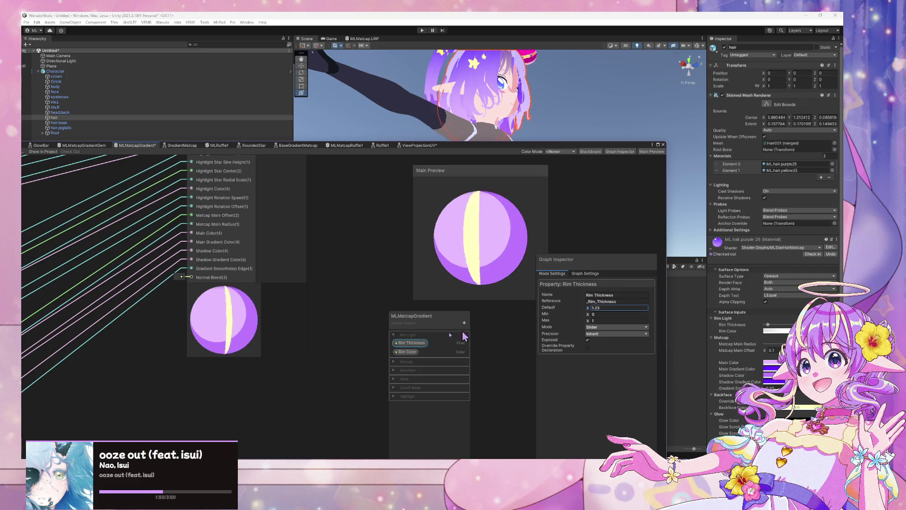
left_click(407, 352)
left_click(614, 307)
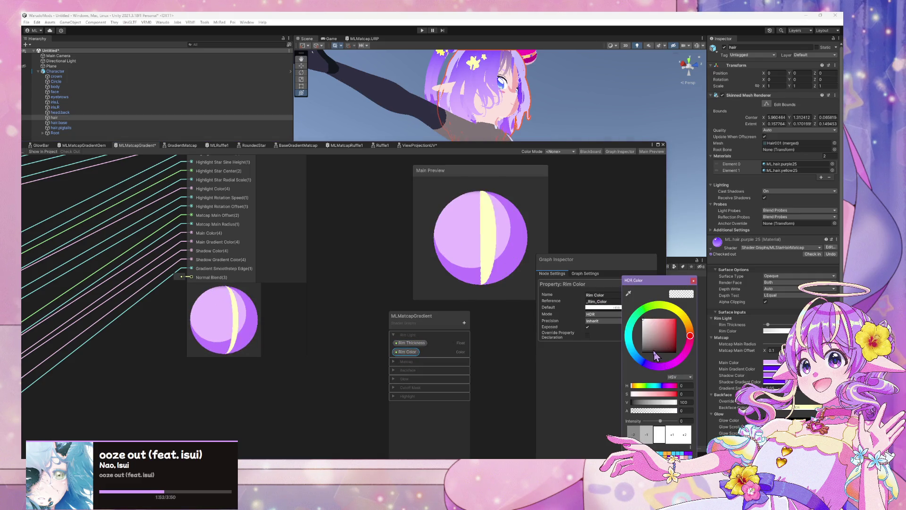
left_click(684, 411)
type("100")
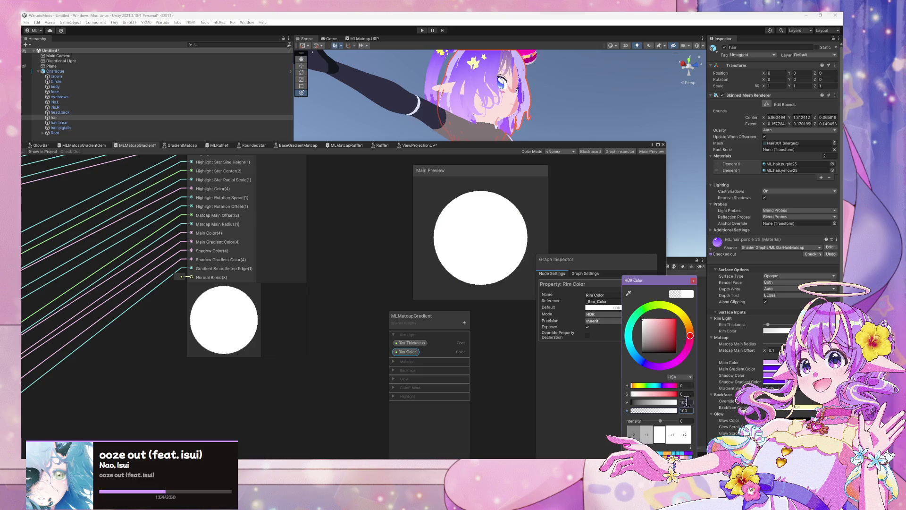
- Readjust the Rim Thickness default and lower the Rim Color alpha to 25
left_click(412, 343)
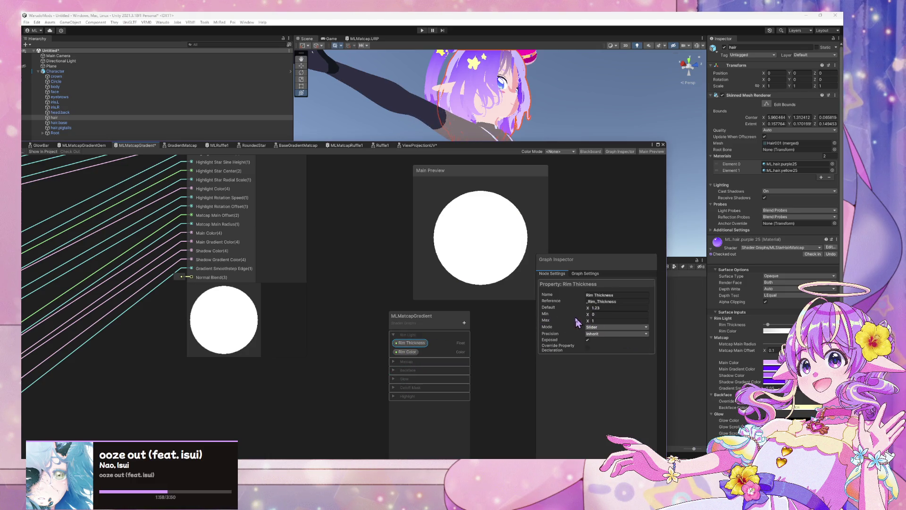
left_click_drag(588, 310, 591, 308)
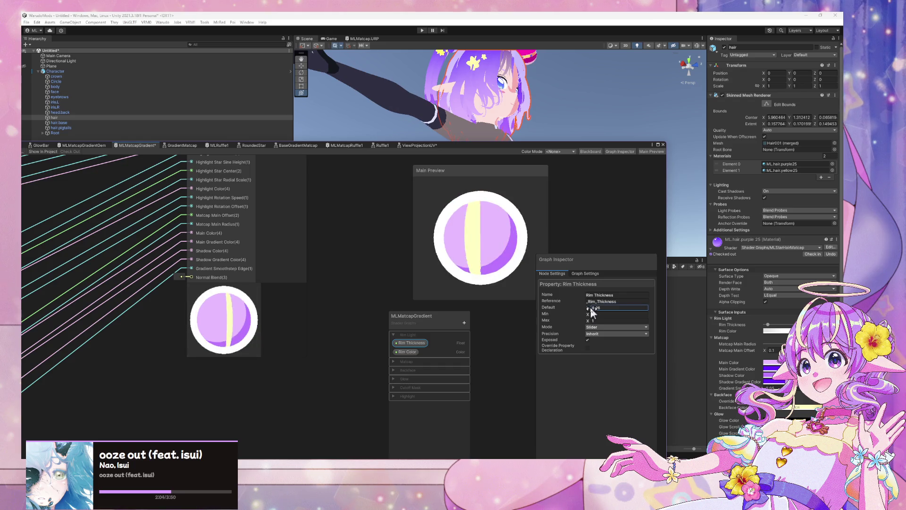
left_click(407, 352)
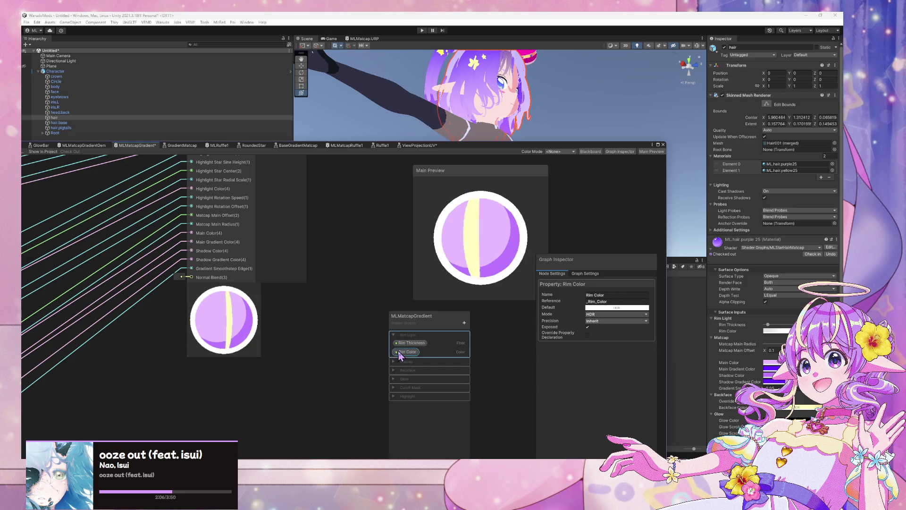
left_click(608, 309)
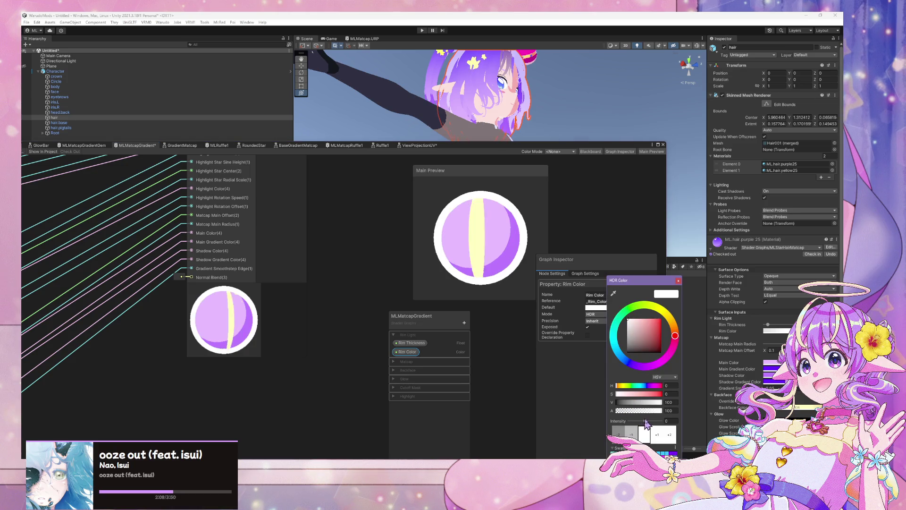
mouse_move(661, 411)
left_mouse_down()
mouse_move(628, 412)
mouse_move(635, 414)
left_mouse_up()
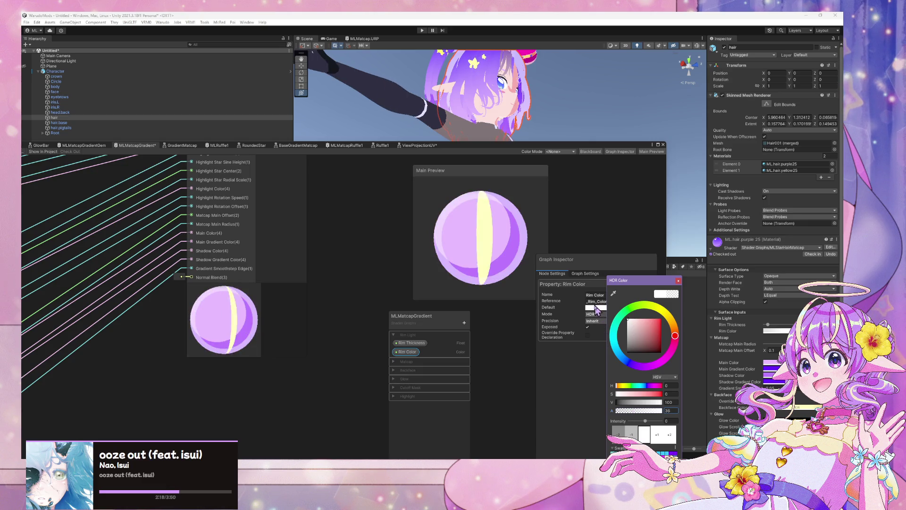
left_click_drag(520, 145, 468, 177)
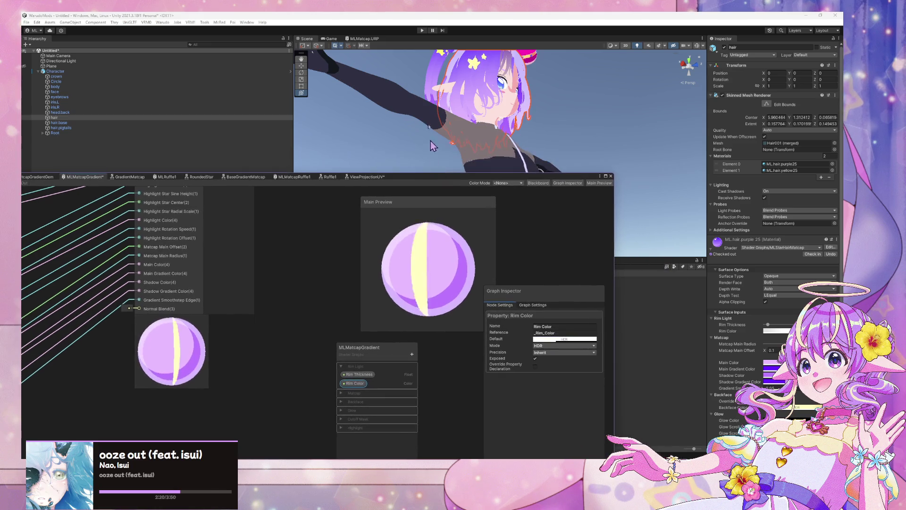
- Click through the overlapping head objects in the Scene to select the hair
left_click(467, 74)
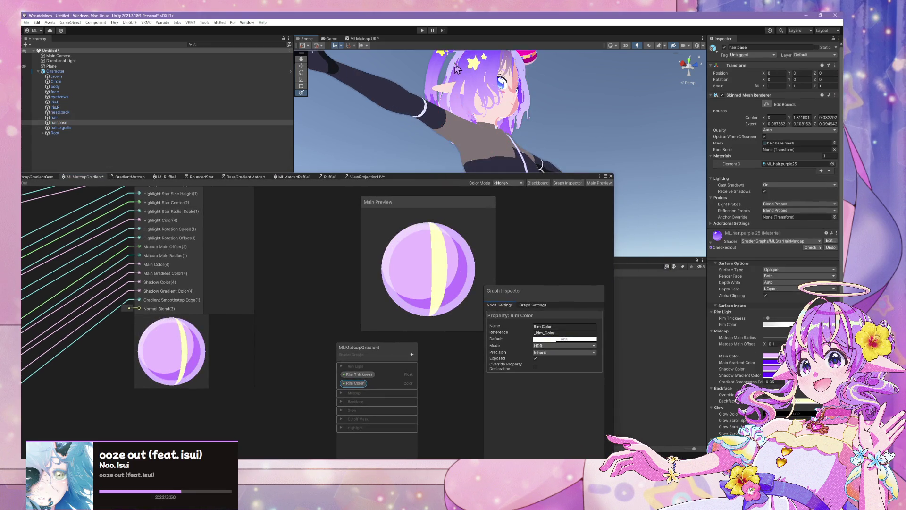
left_click(505, 118)
left_click(474, 61)
left_click(474, 61)
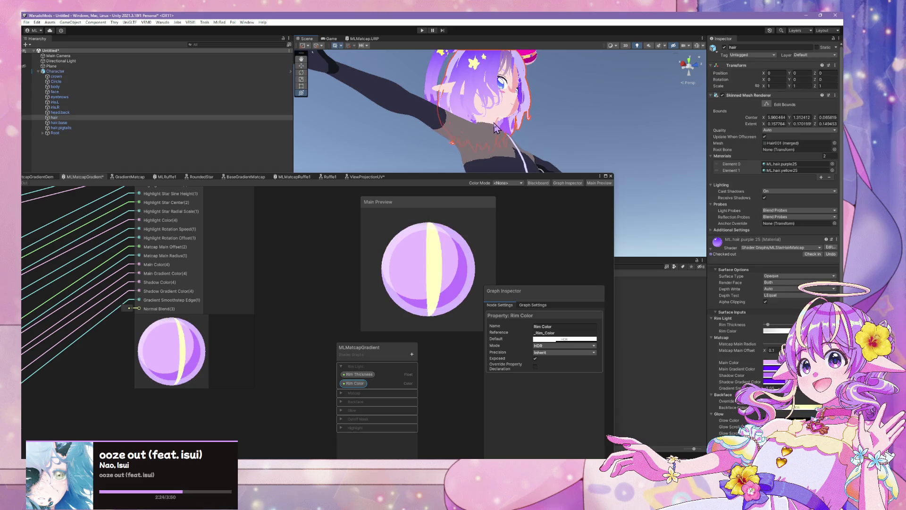
left_click(474, 61)
left_click(474, 62)
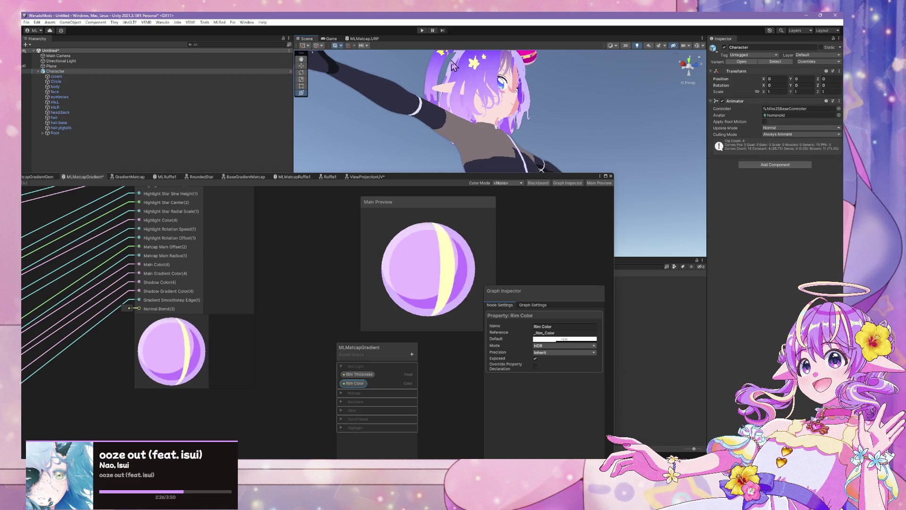
left_click(474, 61)
scroll(807, 238, "down", 3)
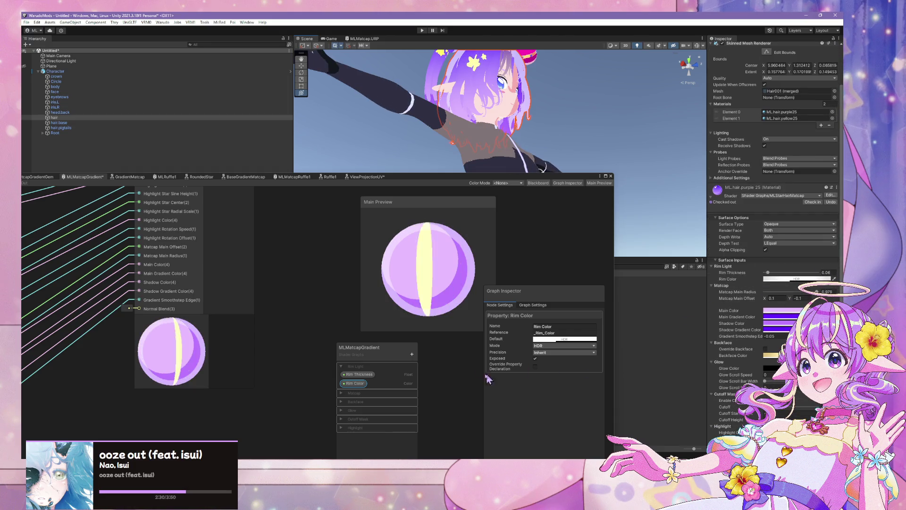
- Set the Rim Thickness default to 0.06, raise the Rim Color alpha to 39, and save the graph
left_click(359, 374)
left_click(564, 339)
type("0.06")
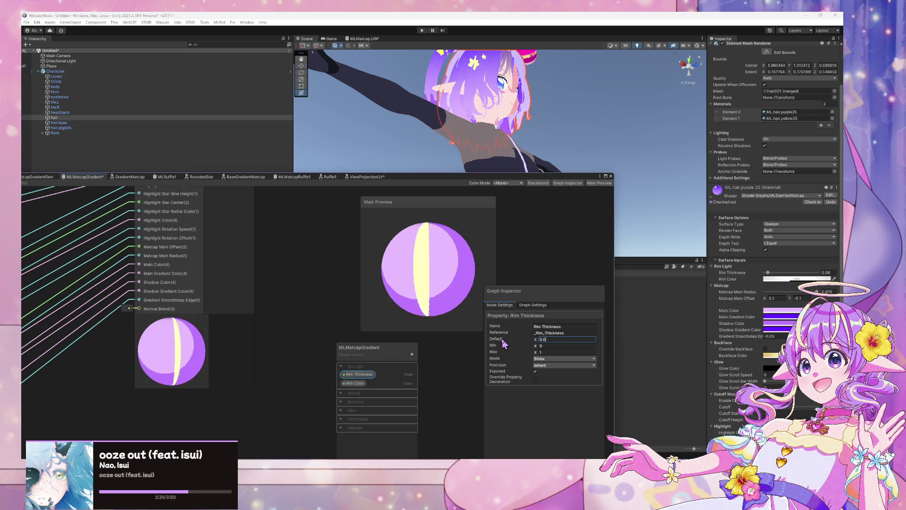
left_click(789, 279)
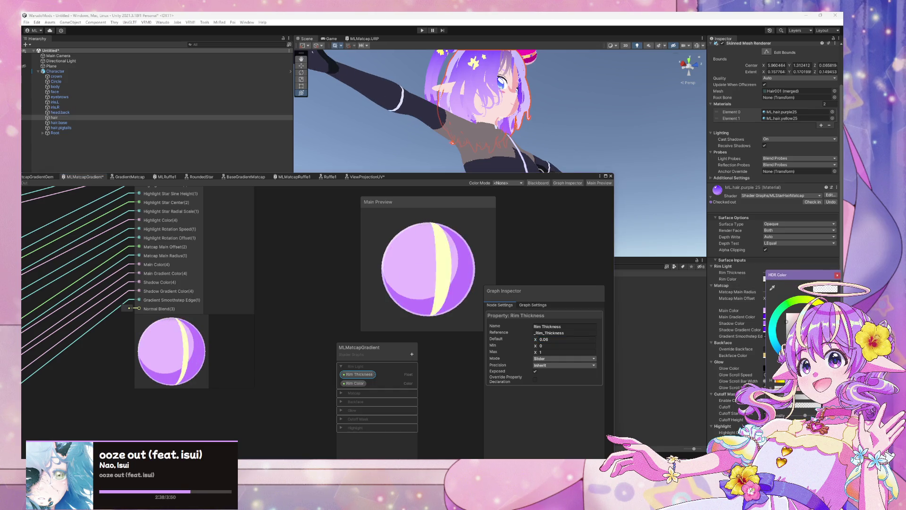
left_click(378, 384)
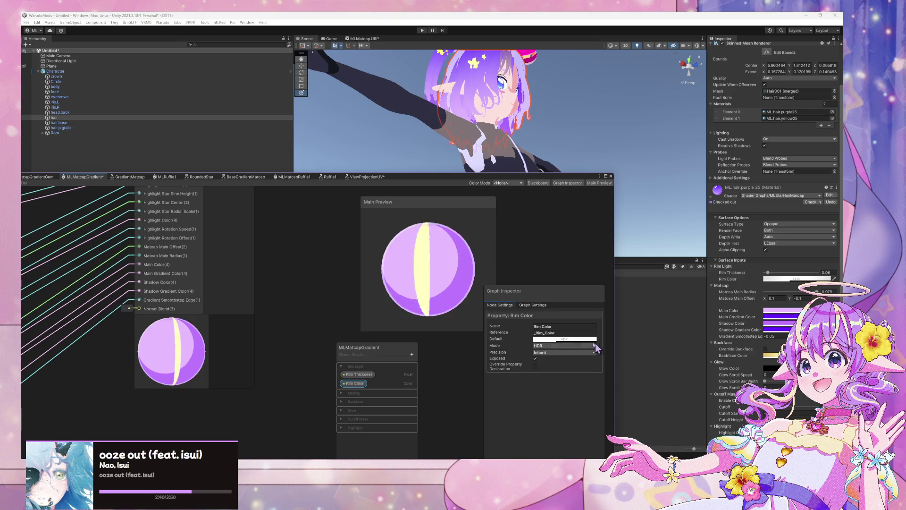
left_click(555, 339)
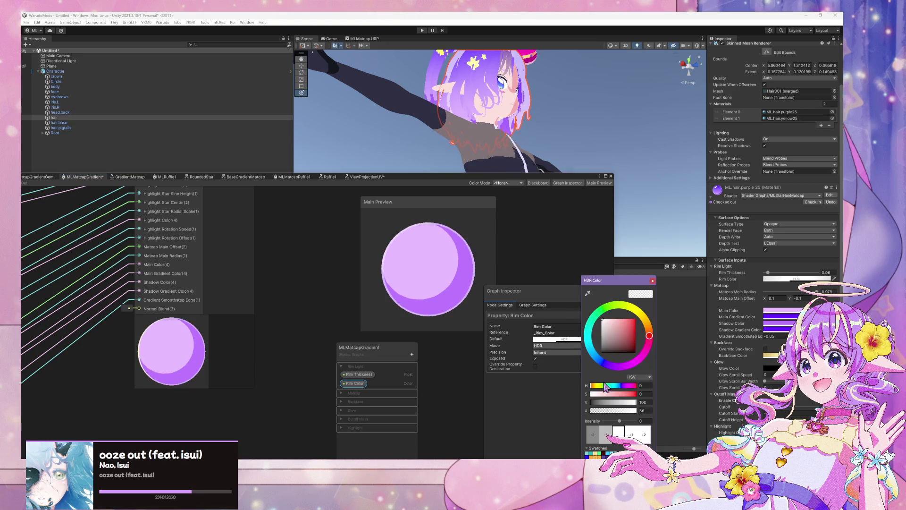
left_click(615, 411)
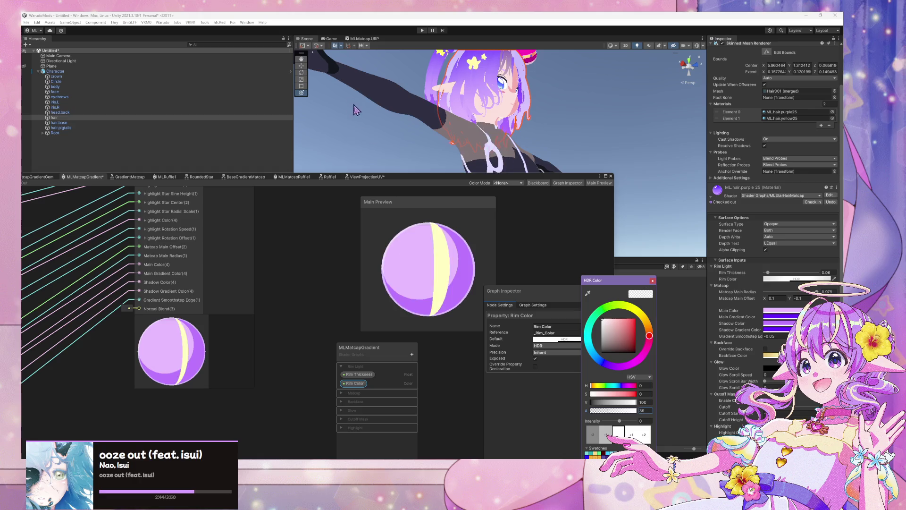
left_click_drag(369, 181, 573, 140)
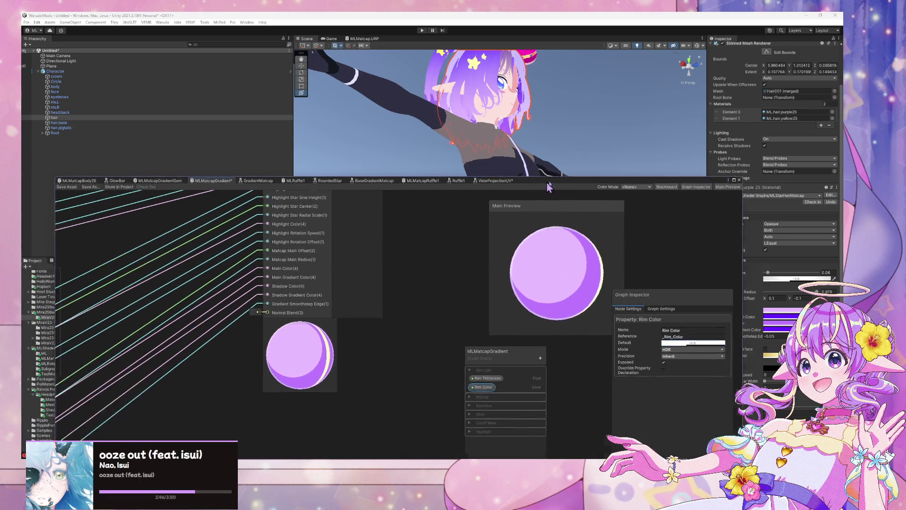
left_click(91, 142)
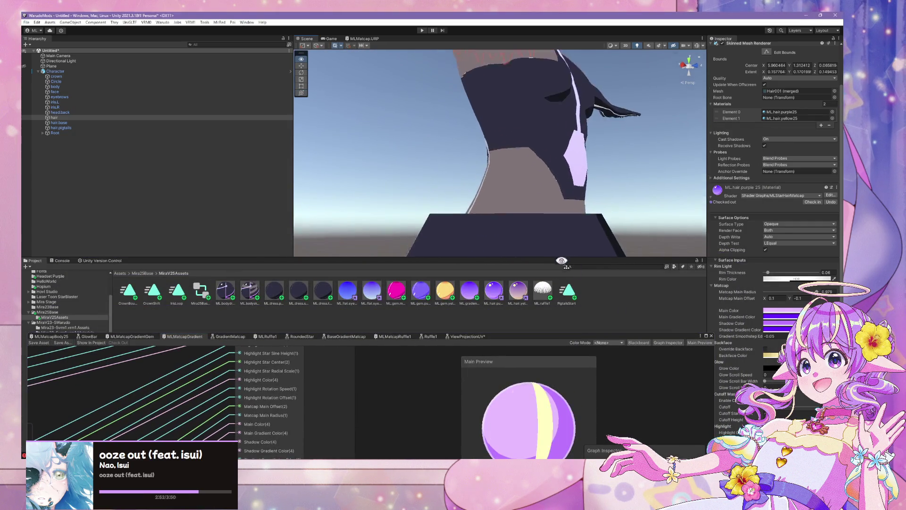
- Select Character and its skirt Circle, then review Rim Thickness (slider 0–1, default 0.06)
left_click(541, 211)
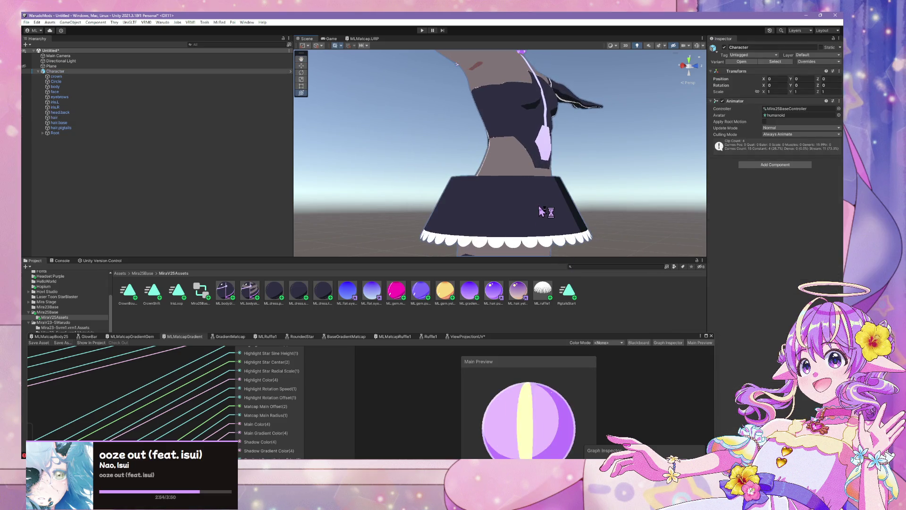
left_click(540, 207)
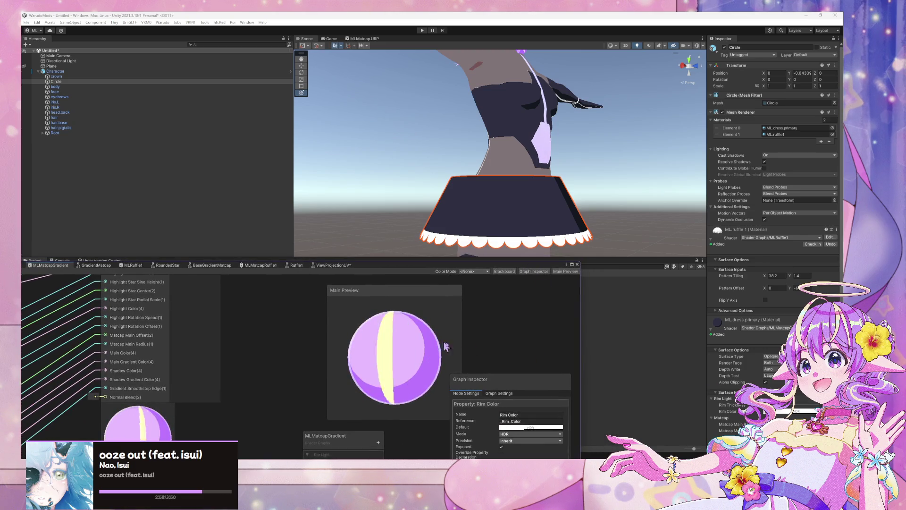
mouse_move(474, 266)
left_mouse_down()
mouse_move(439, 255)
mouse_move(415, 142)
mouse_move(573, 87)
mouse_move(520, 93)
left_mouse_up()
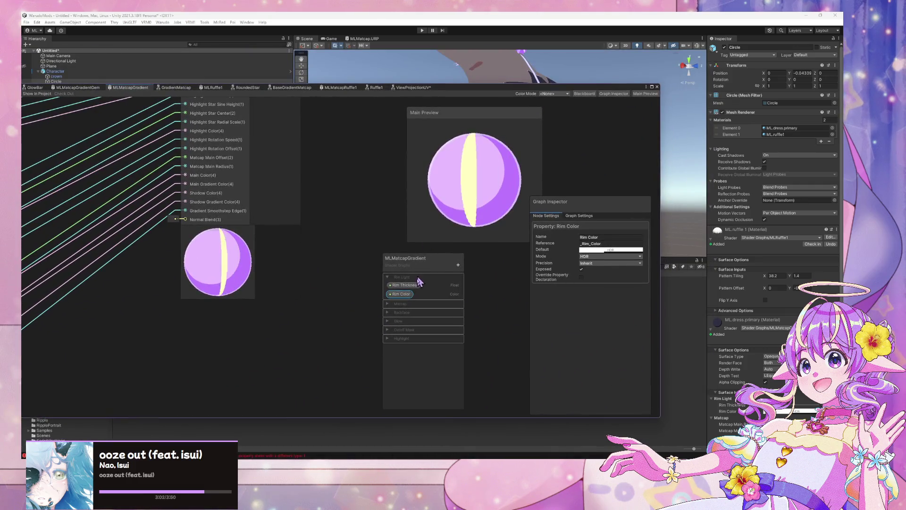
left_click(414, 285)
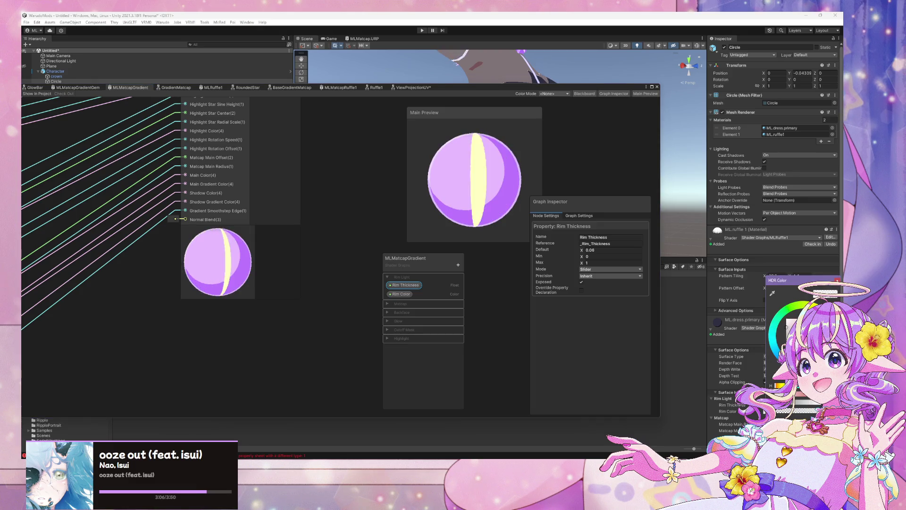
key("Return")
left_click(732, 405)
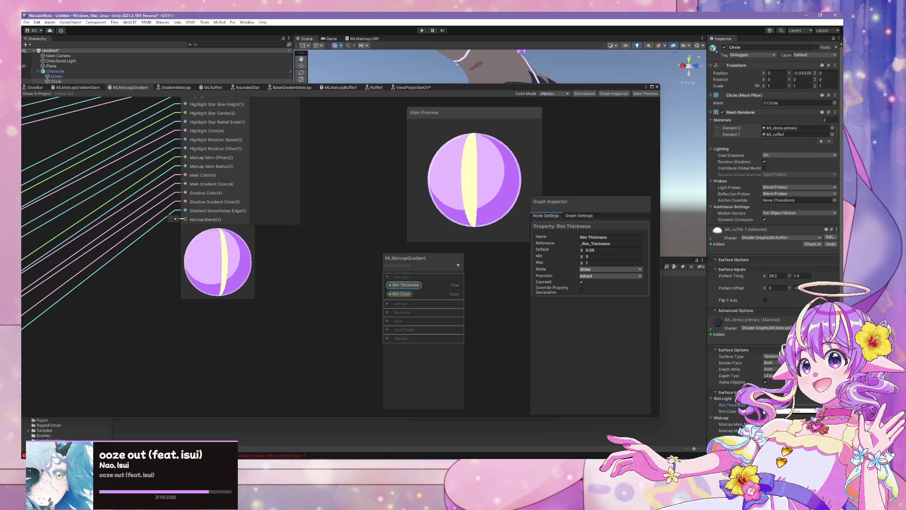
left_click_drag(561, 84, 561, 258)
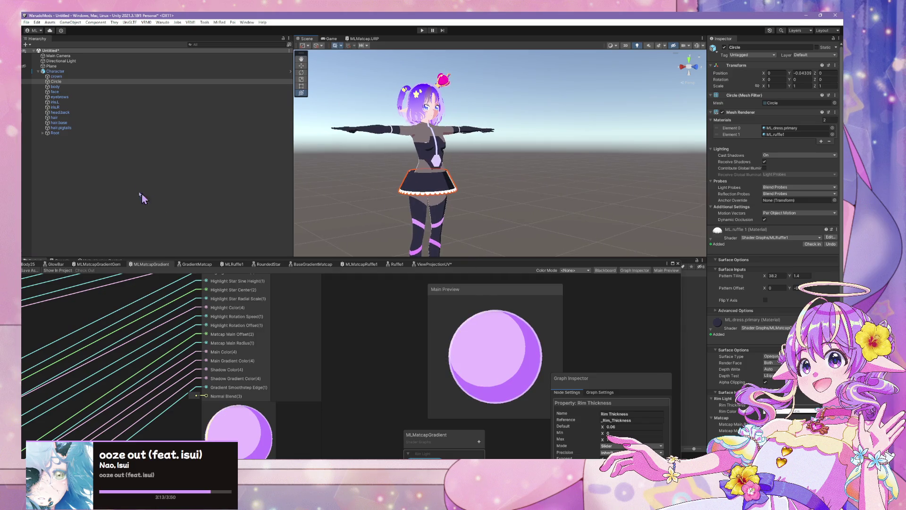
right_click(123, 179)
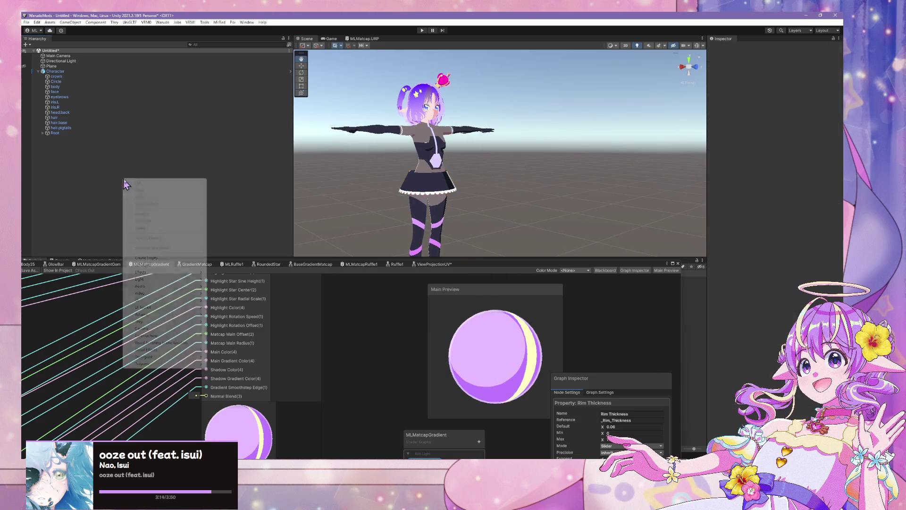
- Create a sphere, zero its position, then move it to 0, 0.52, 1.521
mouse_move(178, 265)
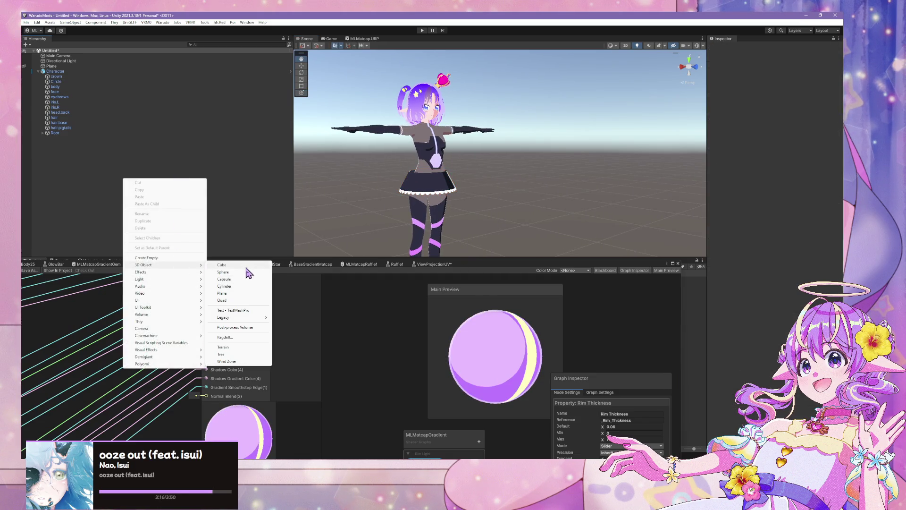
left_click(247, 273)
key("f")
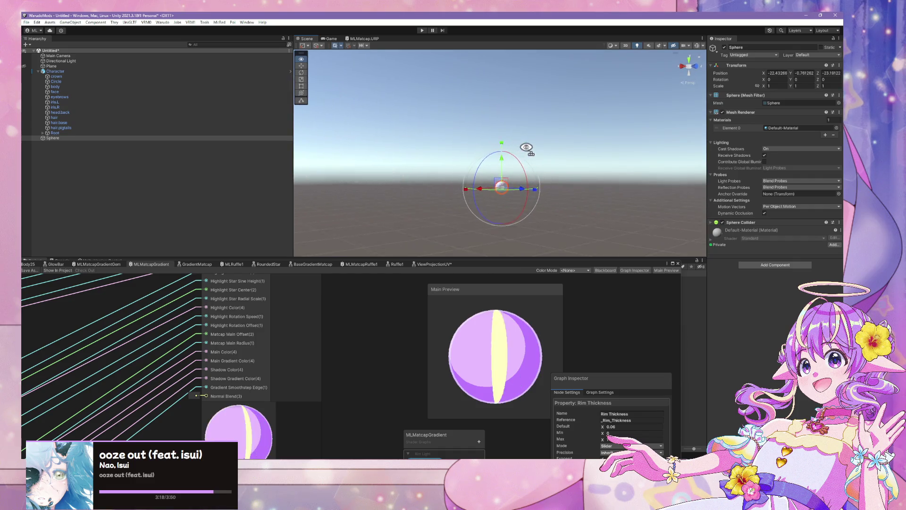
scroll(526, 148, "down", 10)
left_click(777, 73)
type("0")
key("Tab")
type("0")
key("Tab")
type("0")
key("Return")
key("f")
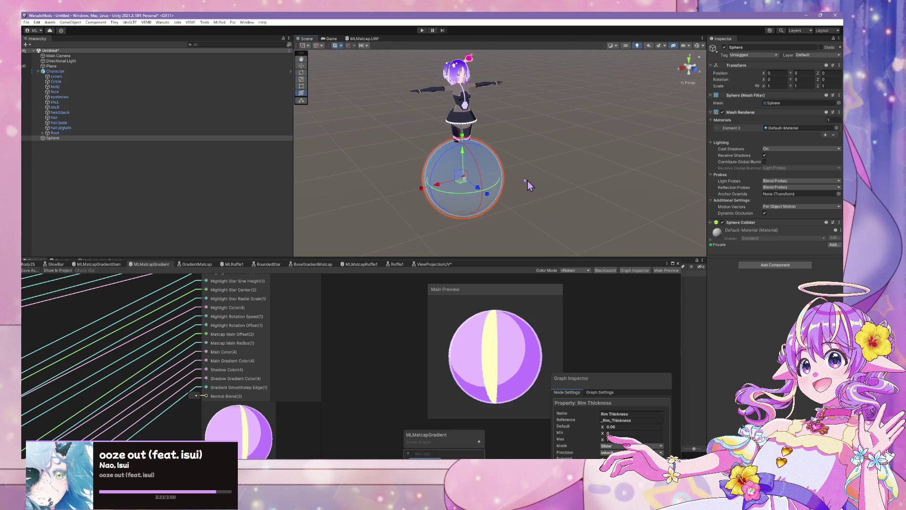
left_click_drag(462, 158, 462, 118)
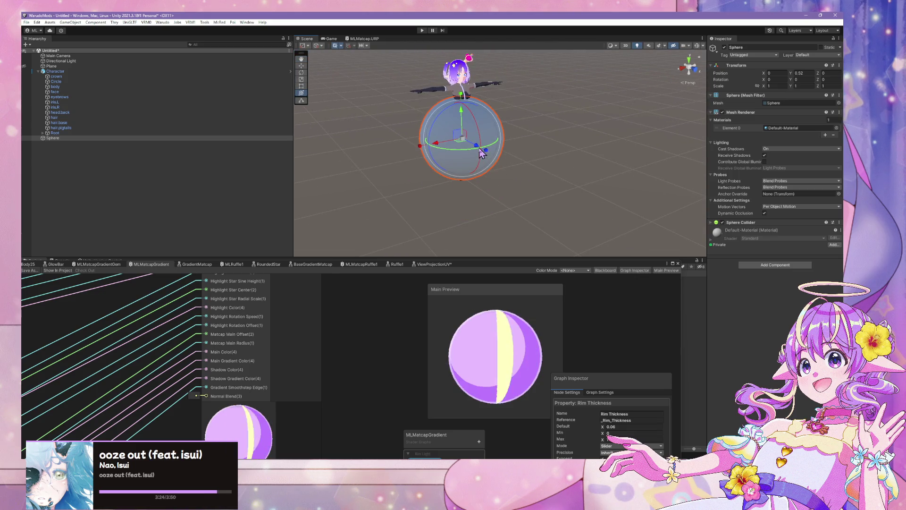
left_click_drag(482, 154, 562, 194)
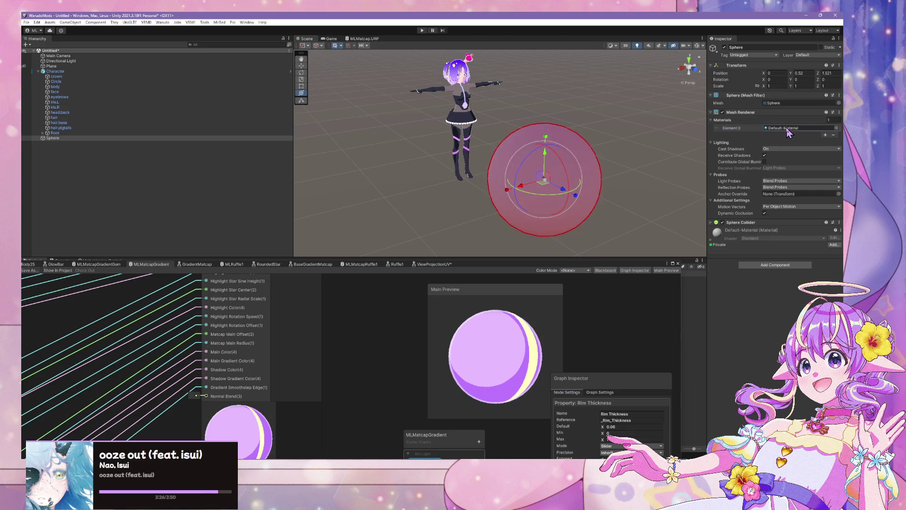
- Assign the ML.dress.primary material to the sphere and frame it in the view
left_click(837, 128)
type("dress")
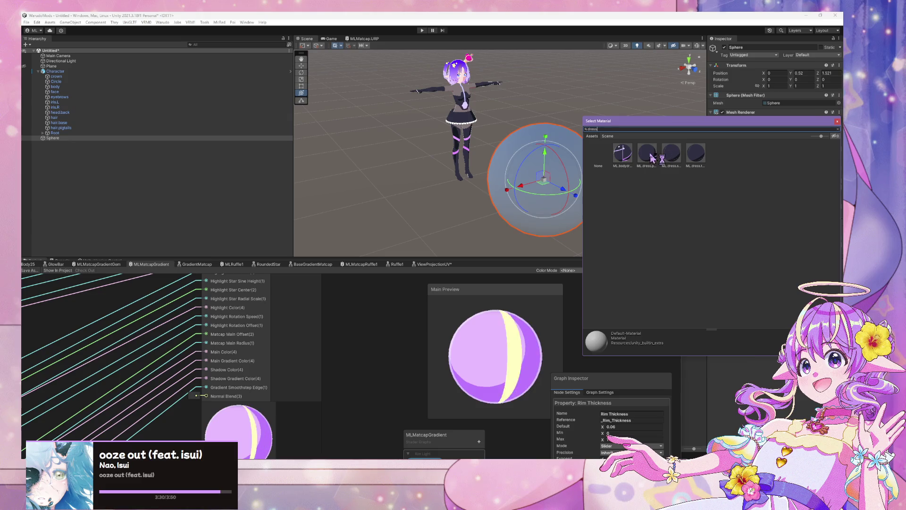
left_click(652, 158)
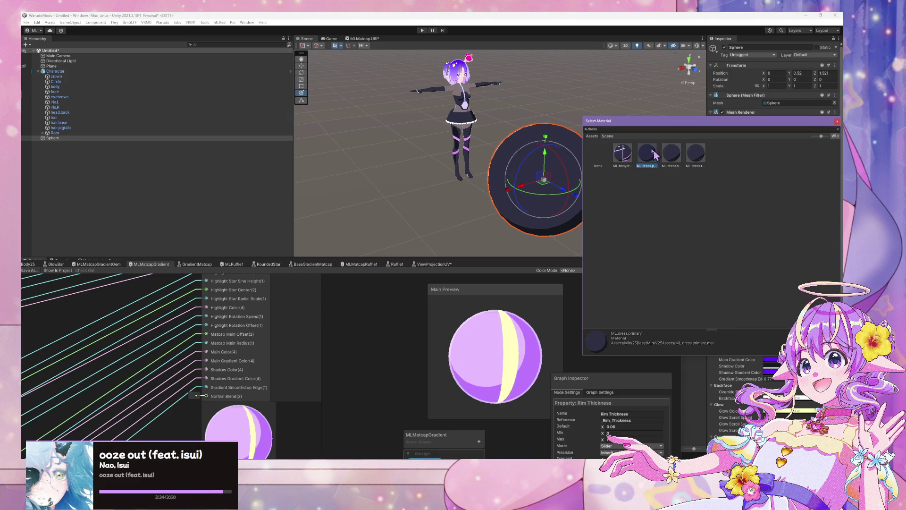
double_click(653, 150)
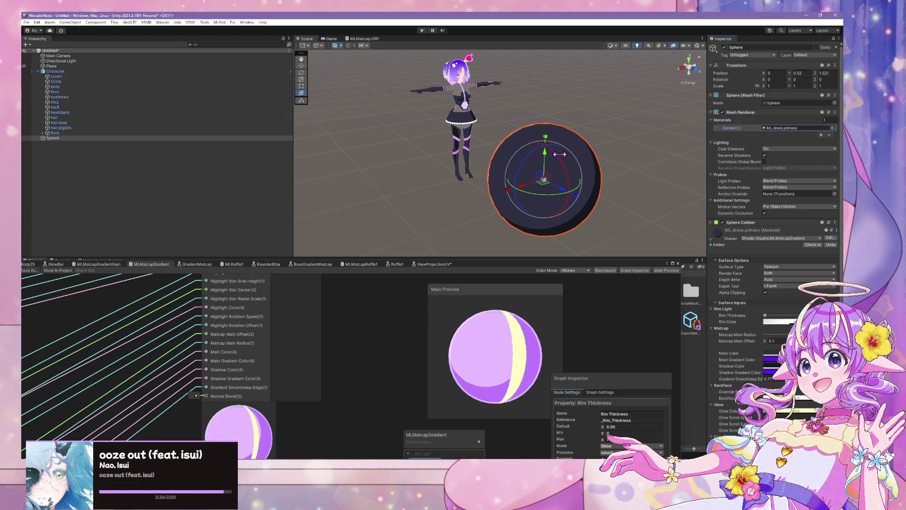
key("f")
left_click_drag(644, 98, 673, 109)
- Raise the test sphere's Rim Thickness to give it a visible white rim
scroll(672, 108, "up", 8)
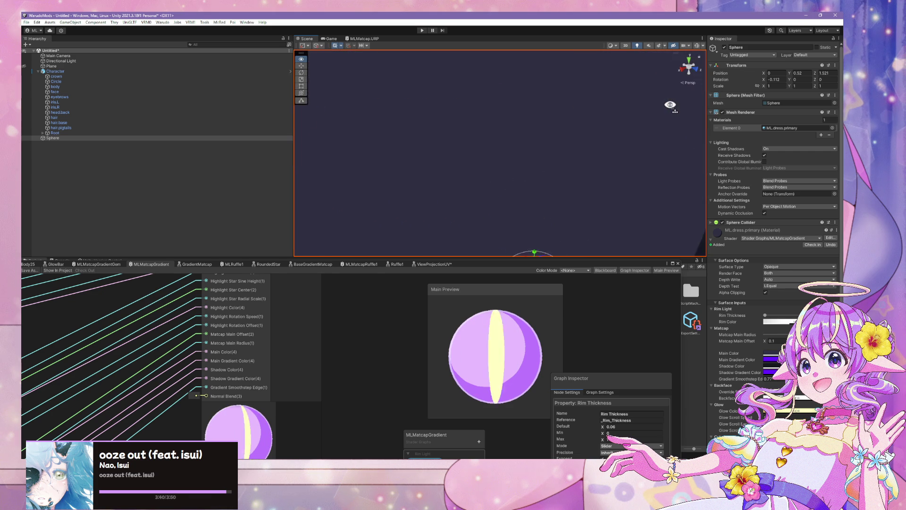
scroll(671, 105, "down", 8)
mouse_move(765, 315)
left_mouse_down()
mouse_move(800, 307)
mouse_move(765, 315)
left_mouse_up()
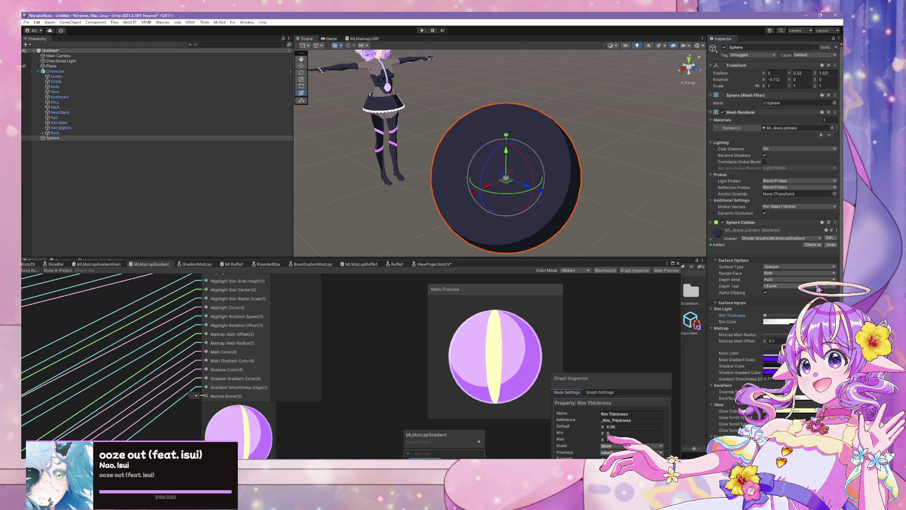
left_click(608, 161)
left_click(573, 167)
mouse_move(766, 315)
left_mouse_down()
mouse_move(786, 316)
mouse_move(773, 316)
left_mouse_up()
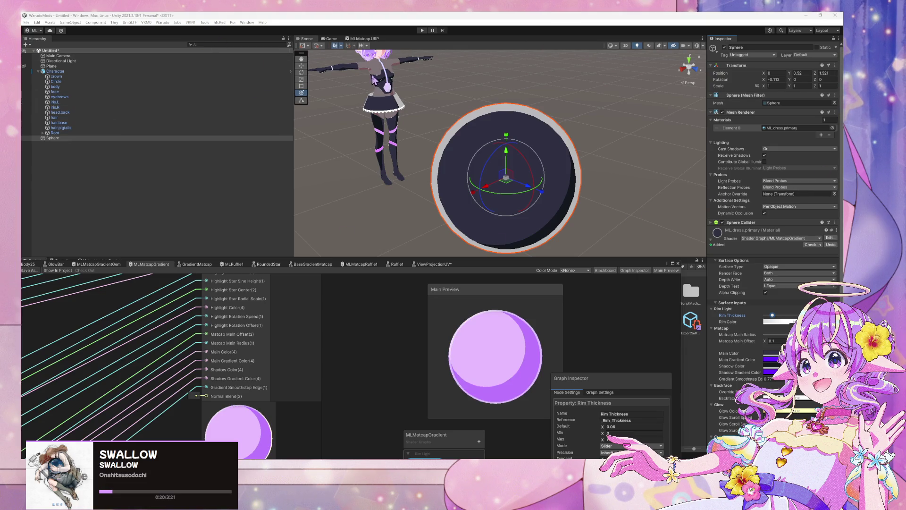
- Thin the sphere's rim to a fine outline, compare with the skirt trim, and enlarge the graph
left_click(377, 132)
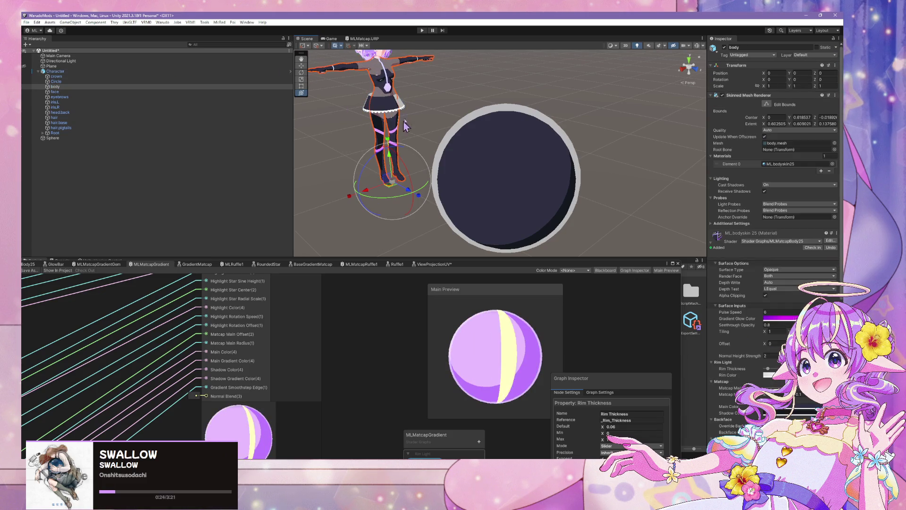
left_click(472, 155)
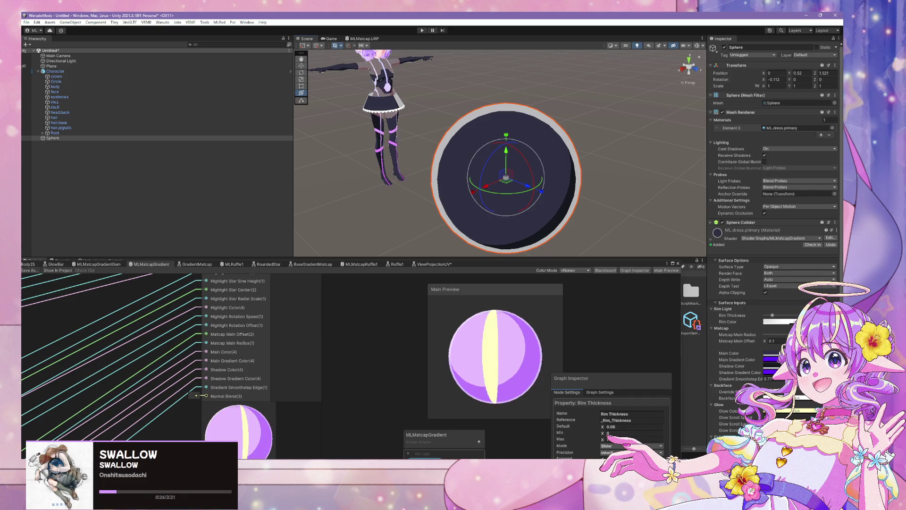
left_click_drag(772, 315, 768, 315)
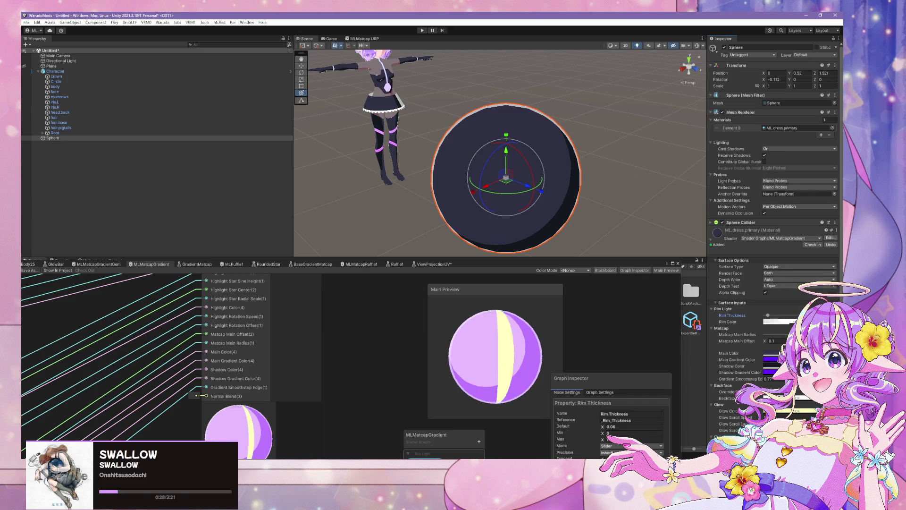
mouse_move(423, 146)
left_mouse_down()
mouse_move(453, 123)
mouse_move(391, 136)
mouse_move(382, 125)
left_mouse_up()
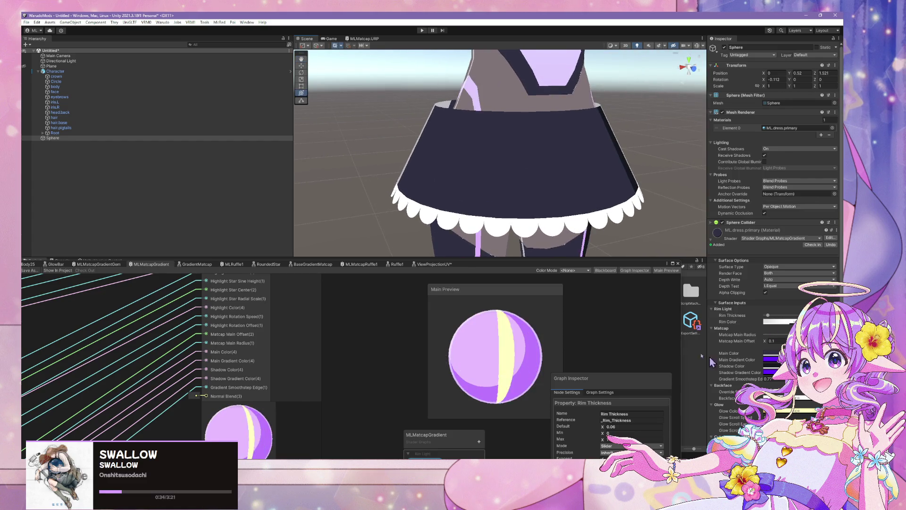
mouse_move(587, 264)
left_mouse_down()
mouse_move(740, 83)
mouse_move(751, 111)
left_mouse_up()
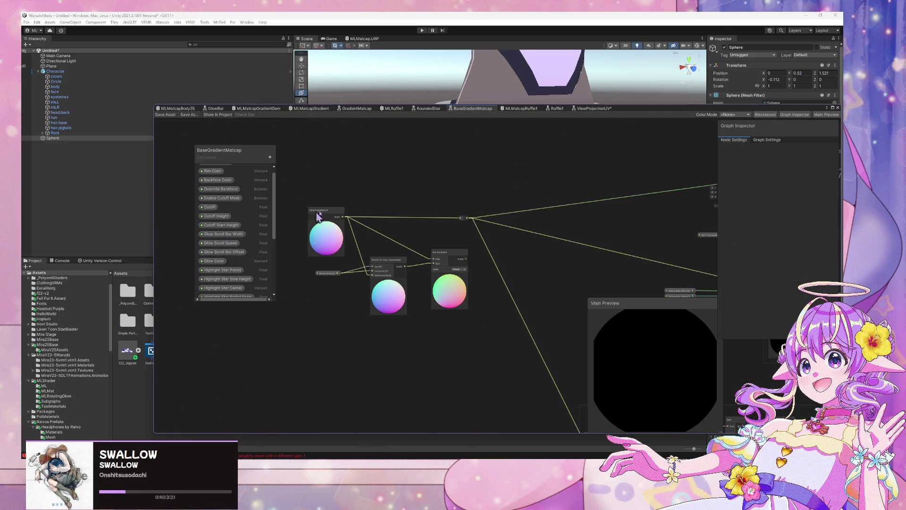
- Centre the blend nodes and shift Branch On Input Connection and ViewProjectionUV leftward
scroll(326, 214, "up", 3)
scroll(330, 213, "up", 3)
scroll(392, 236, "down", 3)
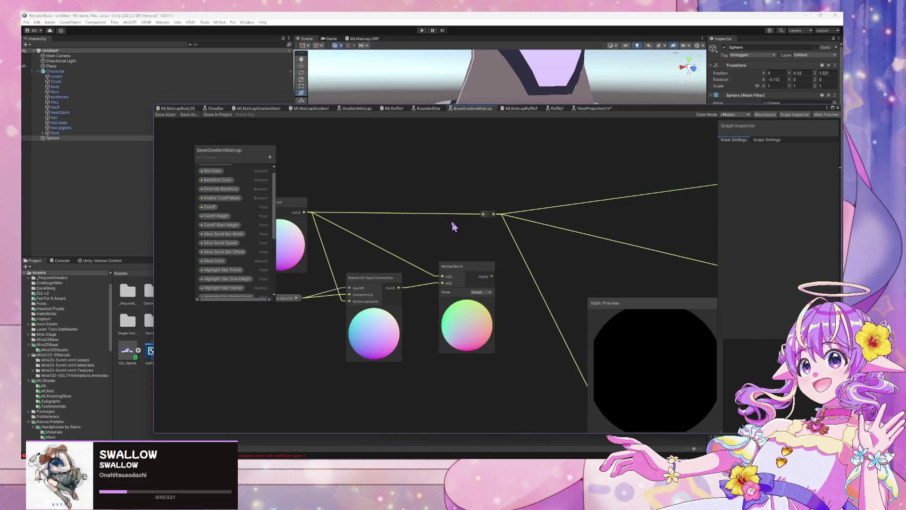
left_click_drag(453, 227, 477, 220)
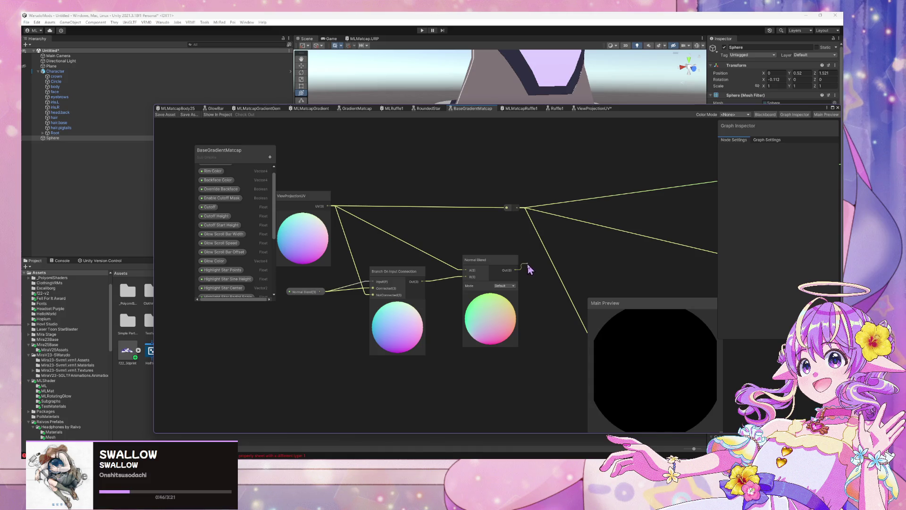
left_click_drag(532, 277, 531, 275)
key("Escape")
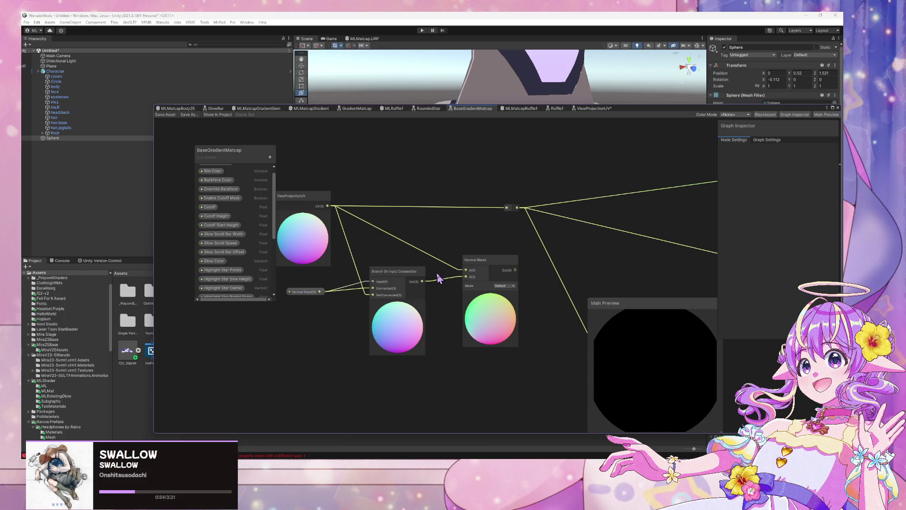
mouse_move(410, 274)
left_mouse_down()
mouse_move(401, 273)
mouse_move(409, 269)
left_mouse_up()
left_click_drag(313, 197, 286, 205)
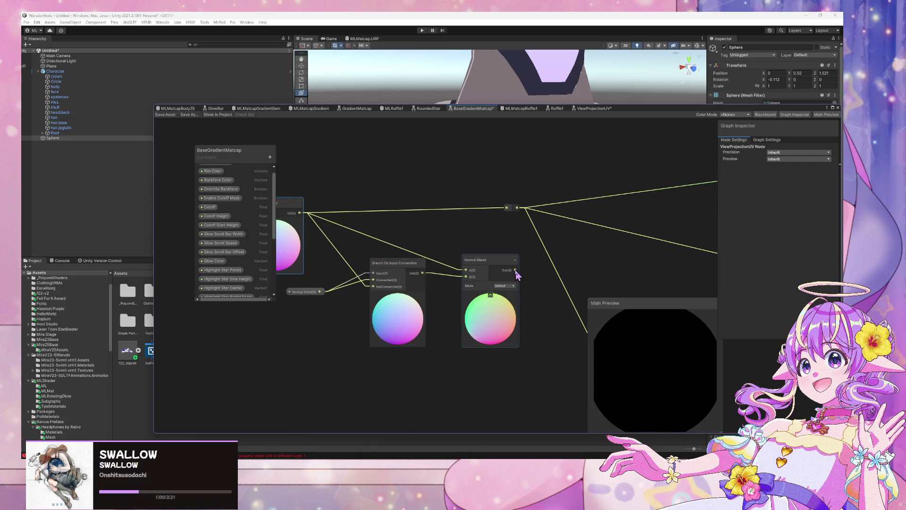
left_click_drag(524, 288, 525, 287)
left_click(437, 304)
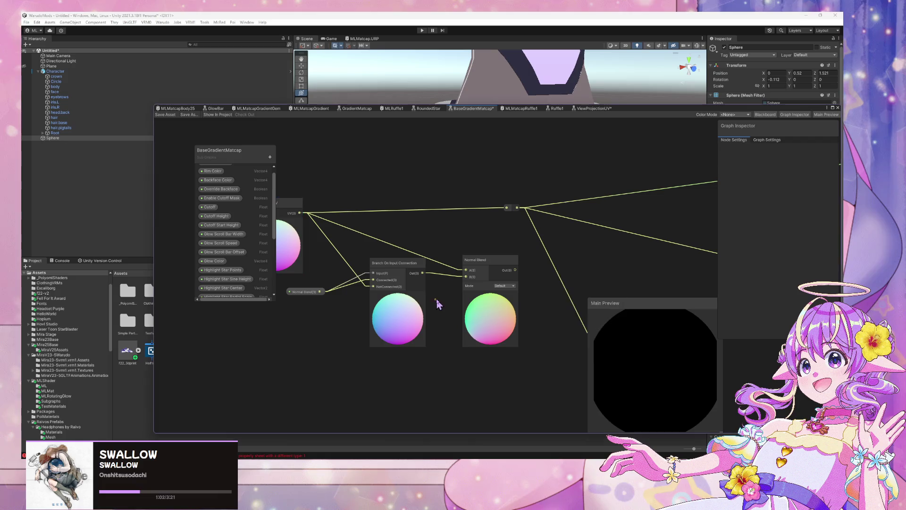
- Place Normal Blend left of Branch On Input Connection and select ViewProjectionUV's outgoing wires
left_click_drag(309, 294, 266, 298)
left_click_drag(497, 262, 469, 294)
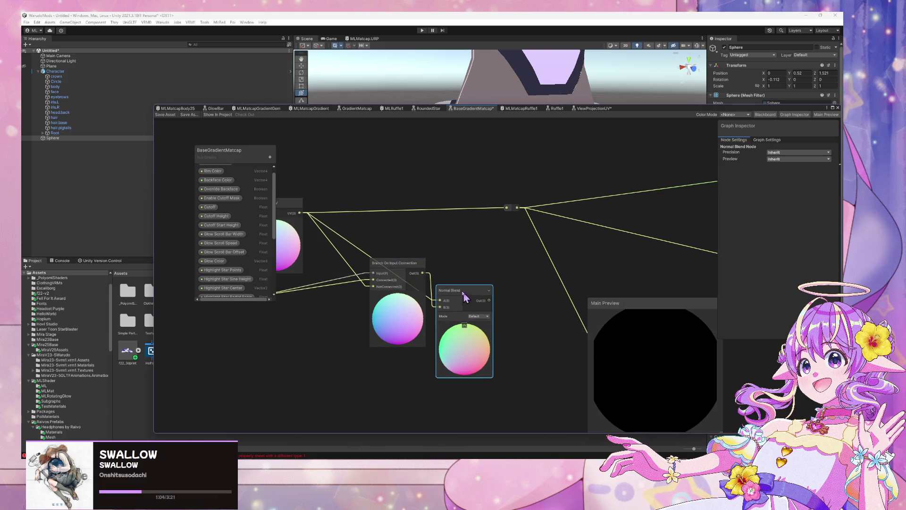
mouse_move(407, 266)
left_mouse_down()
mouse_move(389, 303)
mouse_move(404, 291)
left_mouse_up()
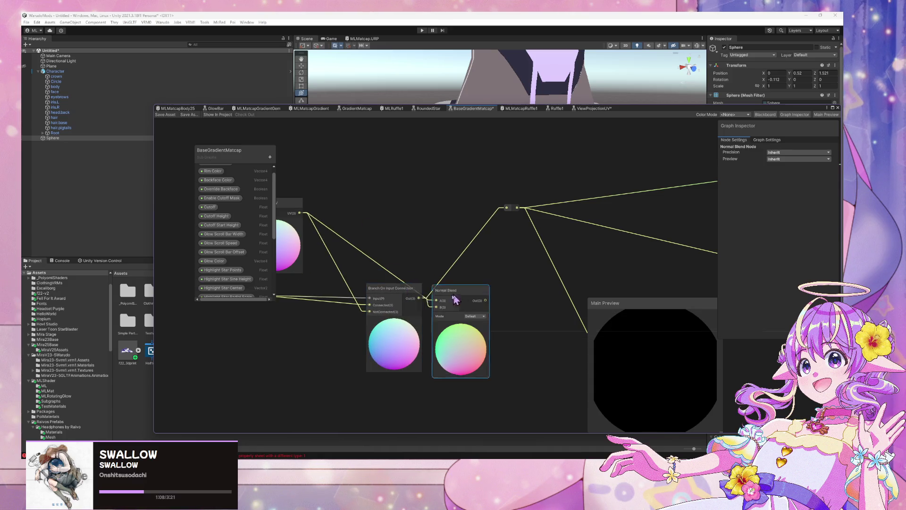
left_click_drag(463, 294, 321, 298)
left_click_drag(401, 293, 510, 288)
left_click_drag(340, 294, 445, 290)
left_click_drag(420, 243, 417, 295)
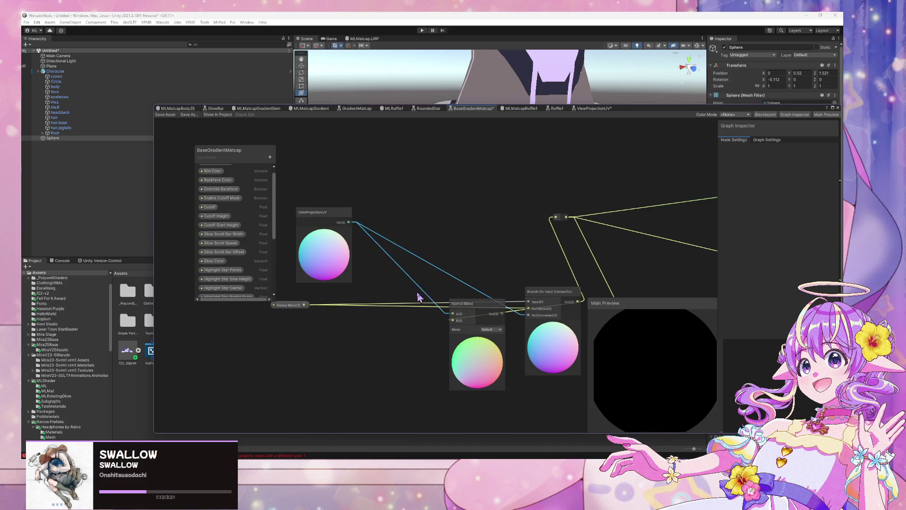
- Delete ViewProjectionUV's old wires and connect its UV to Branch's NotConnected input
key("Delete")
left_click_drag(481, 303, 417, 331)
mouse_move(540, 296)
left_mouse_down()
mouse_move(486, 289)
mouse_move(493, 291)
left_mouse_up()
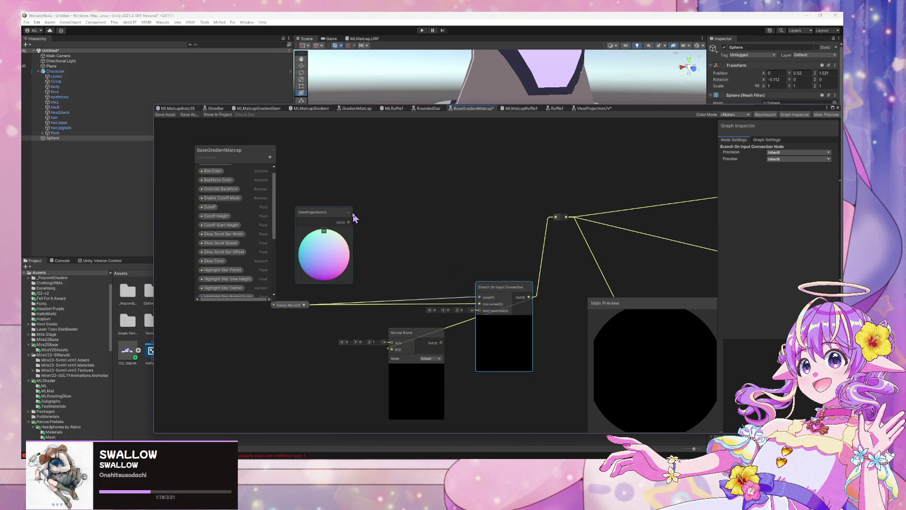
left_click_drag(482, 315, 480, 311)
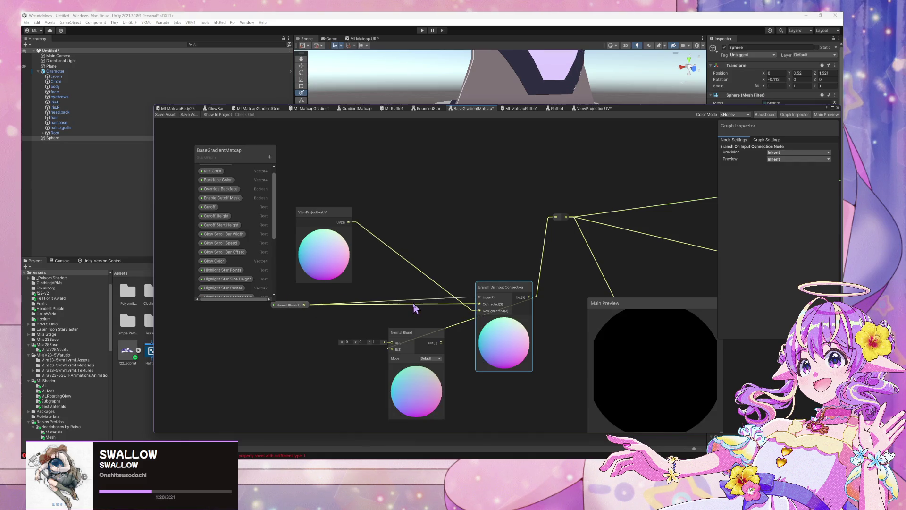
- Feed ViewProjectionUV into Normal Blend's A input and the Normal Blend property into B
mouse_move(426, 338)
left_mouse_down()
mouse_move(378, 322)
mouse_move(432, 326)
left_mouse_up()
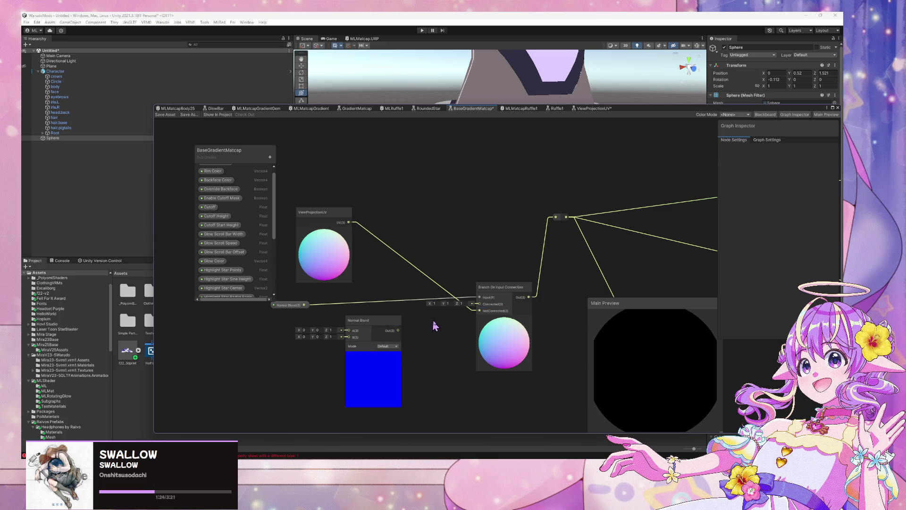
key("ctrl+z")
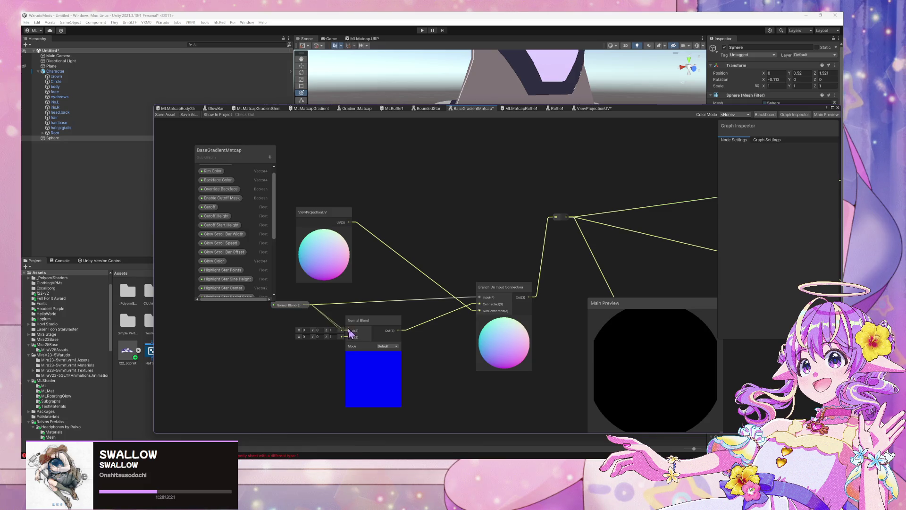
left_click_drag(380, 326, 395, 321)
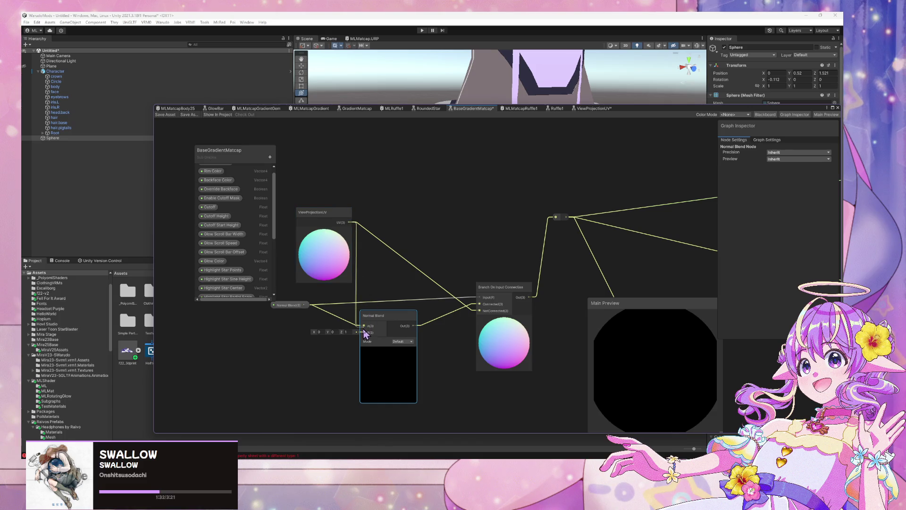
left_click_drag(366, 333, 366, 333)
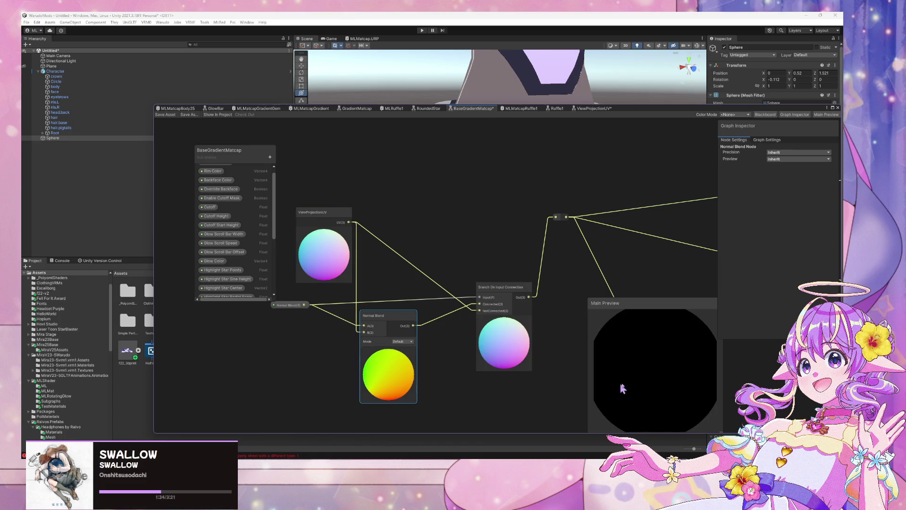
left_click(357, 321)
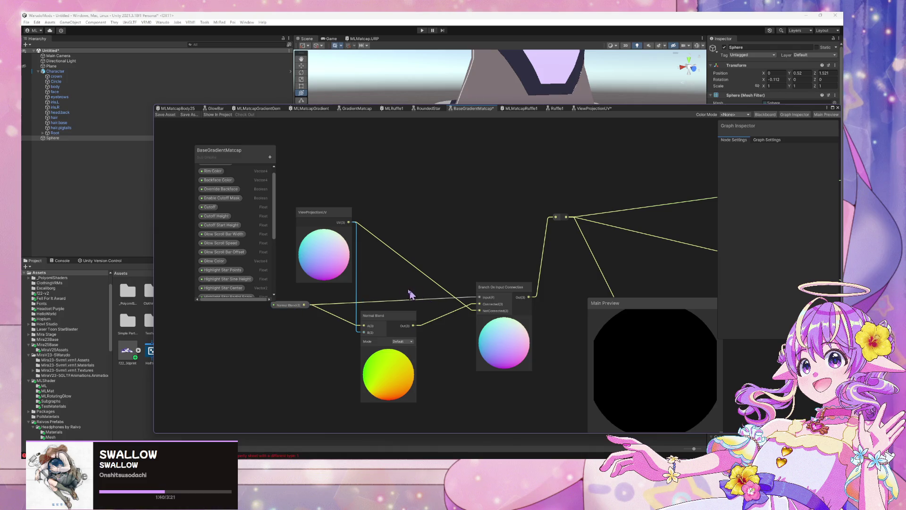
left_click(387, 315)
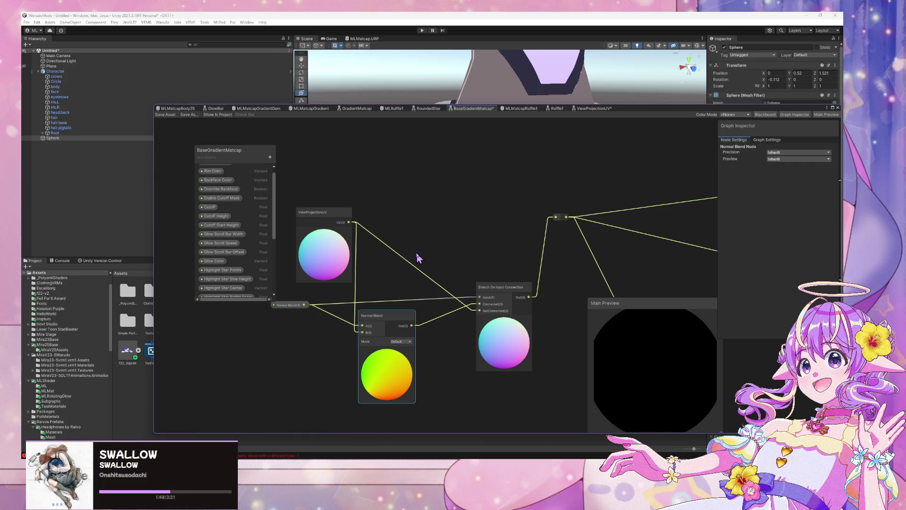
left_click(290, 305)
left_click_drag(282, 301, 282, 297)
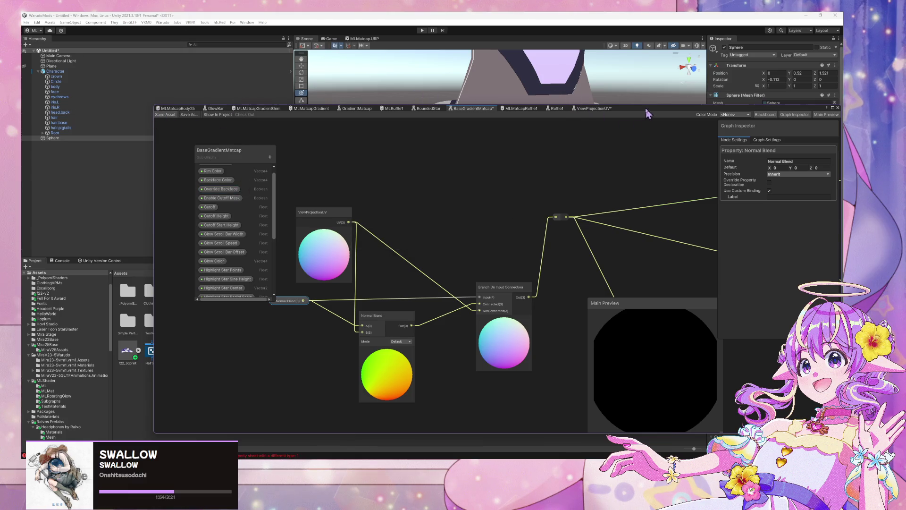
left_click_drag(624, 108, 597, 240)
mouse_move(603, 138)
left_mouse_down()
mouse_move(495, 128)
mouse_move(551, 140)
mouse_move(649, 140)
mouse_move(590, 134)
mouse_move(573, 156)
left_mouse_up()
scroll(650, 140, "down", 5)
scroll(650, 138, "up", 6)
scroll(649, 136, "down", 6)
scroll(590, 134, "up", 3)
scroll(591, 134, "down", 2)
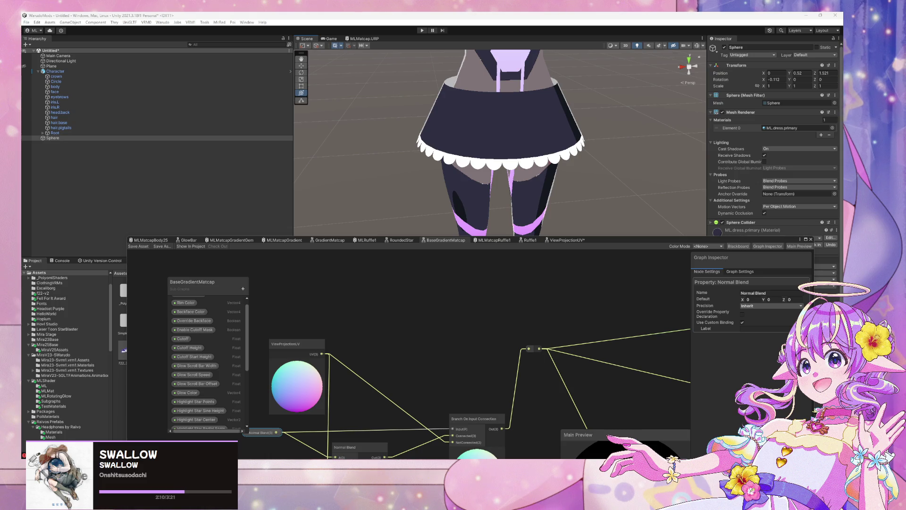
scroll(589, 151, "down", 3)
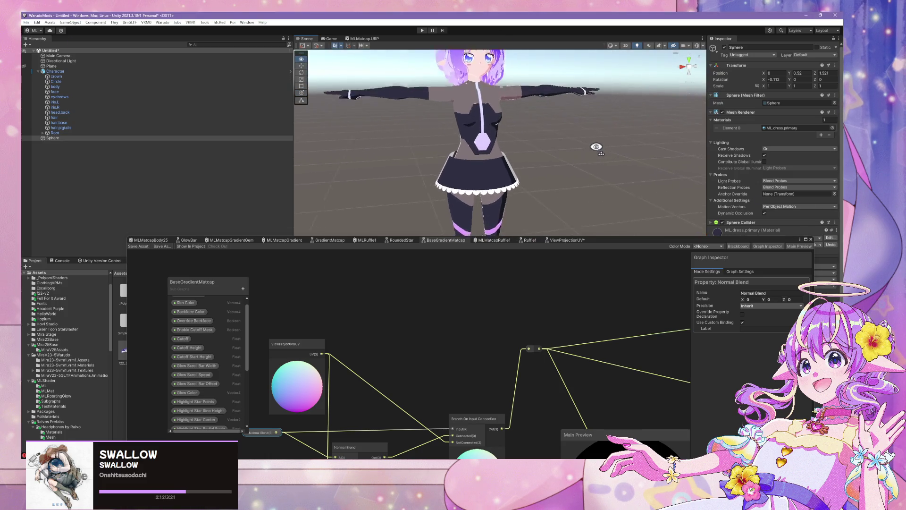
scroll(594, 146, "up", 3)
left_click_drag(595, 146, 498, 159)
scroll(497, 158, "up", 5)
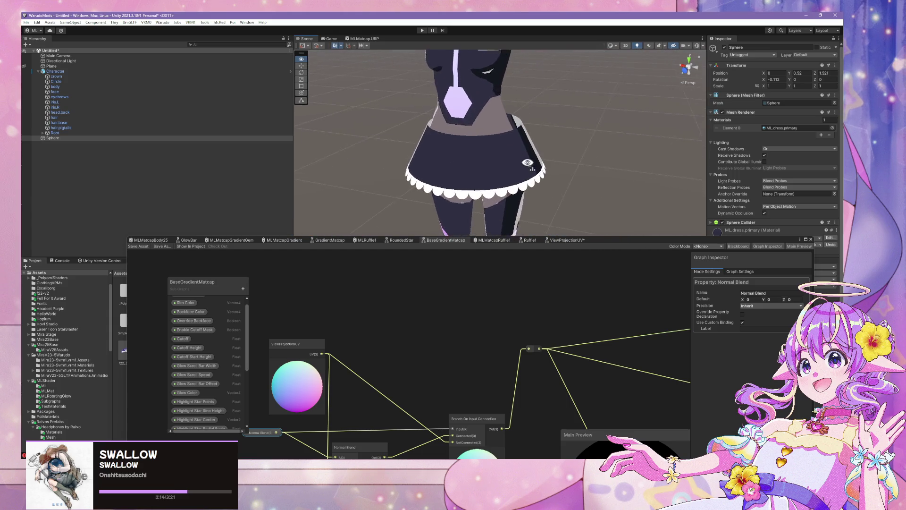
mouse_move(622, 241)
left_mouse_down()
mouse_move(618, 204)
mouse_move(639, 79)
left_mouse_up()
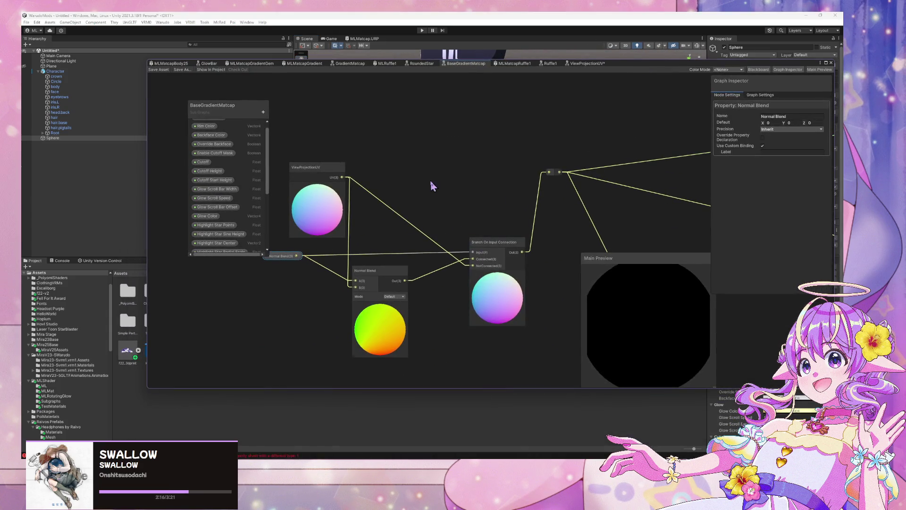
- Pan to the rim nodes and reposition the Add #1 node beside Main + Highlight
scroll(497, 172, "down", 5)
scroll(520, 189, "up", 5)
scroll(542, 194, "down", 3)
scroll(545, 206, "up", 4)
scroll(541, 208, "down", 5)
scroll(566, 243, "up", 5)
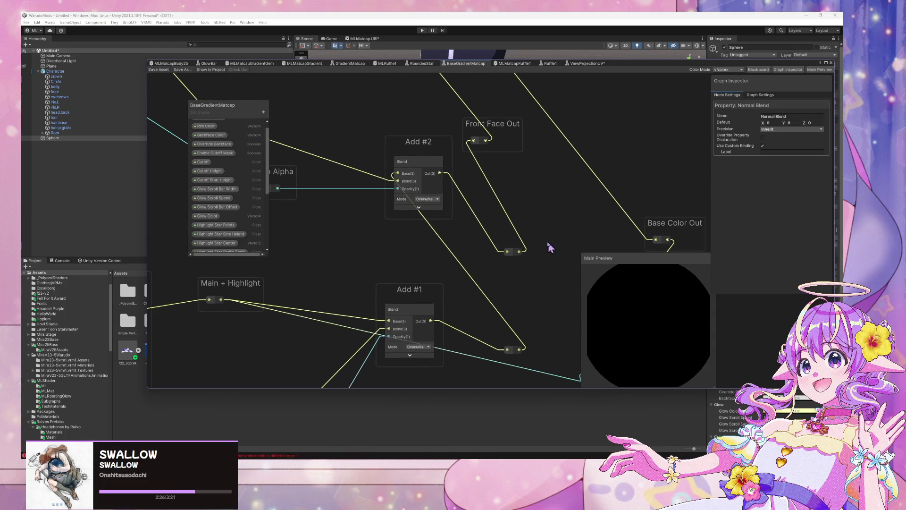
left_click_drag(370, 226, 433, 239)
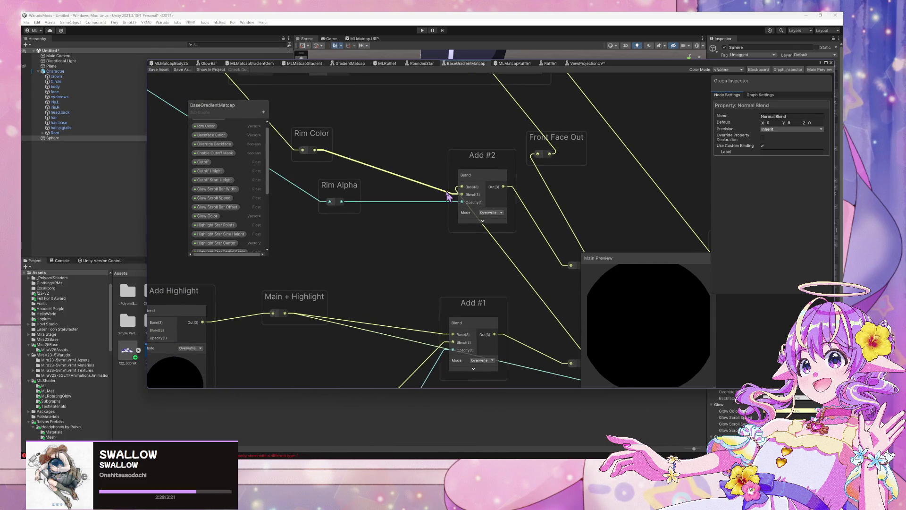
mouse_move(480, 317)
left_mouse_down()
mouse_move(417, 279)
mouse_move(425, 301)
left_mouse_up()
left_click(305, 294)
scroll(435, 236, "down", 2)
mouse_move(434, 237)
left_mouse_down()
mouse_move(300, 151)
mouse_move(370, 193)
mouse_move(417, 242)
left_mouse_up()
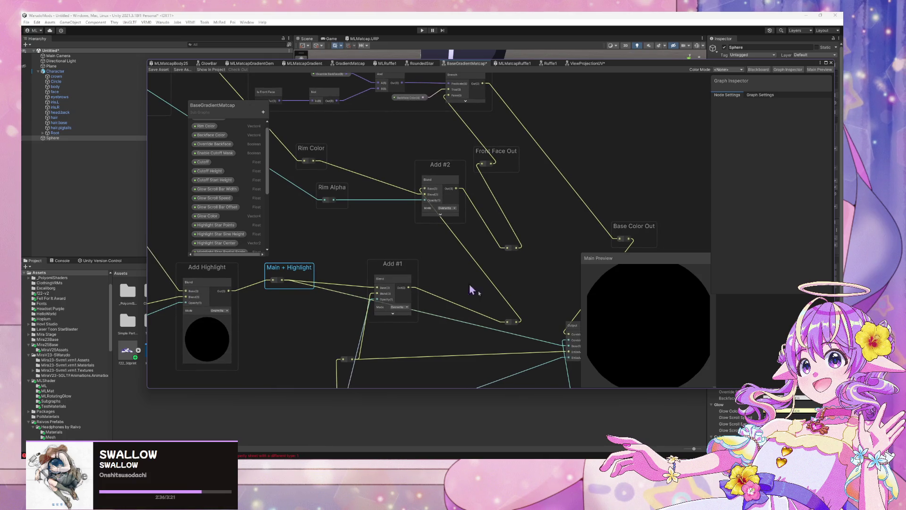
left_click_drag(399, 272, 453, 293)
scroll(391, 218, "up", 1)
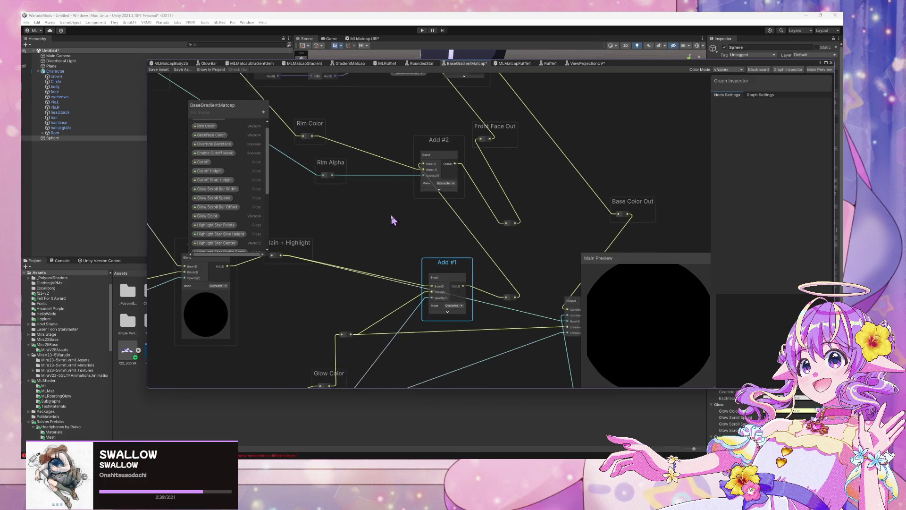
scroll(378, 348, "down", 1)
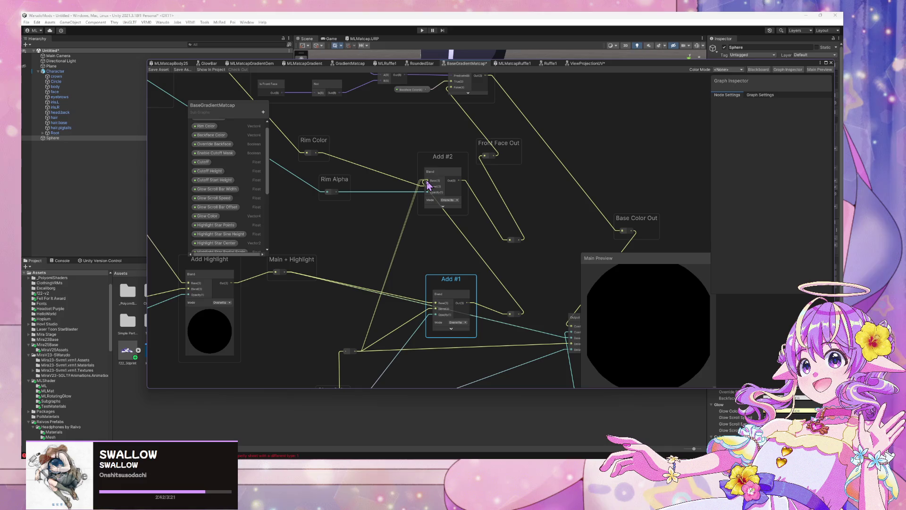
- Move Add #2's incoming wire from Base to Blend and connect Glow Alpha to Add #1's Opacity
mouse_move(428, 185)
left_mouse_down()
mouse_move(426, 210)
mouse_move(428, 188)
left_mouse_up()
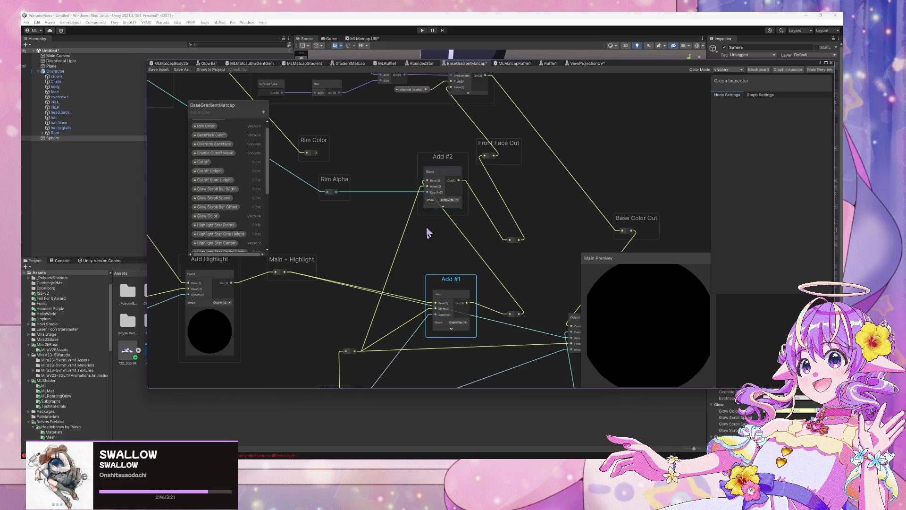
scroll(378, 298, "down", 2)
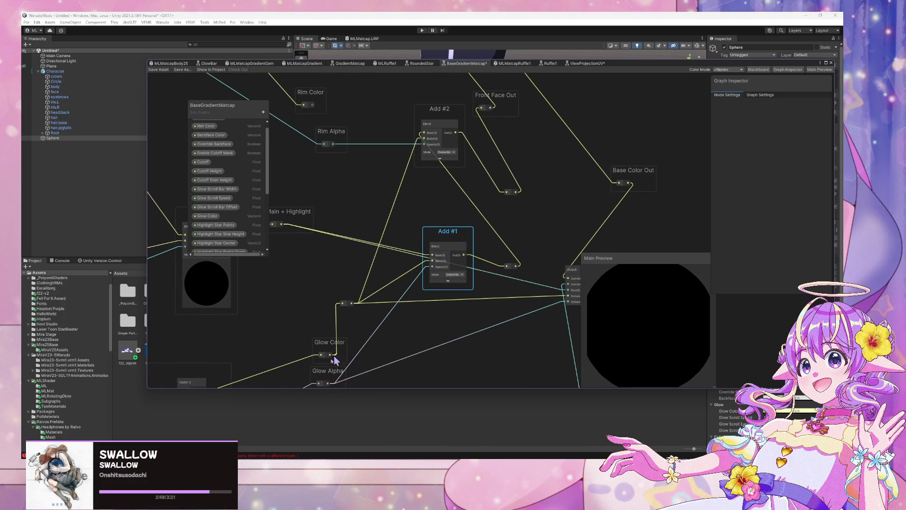
left_click_drag(330, 387, 330, 384)
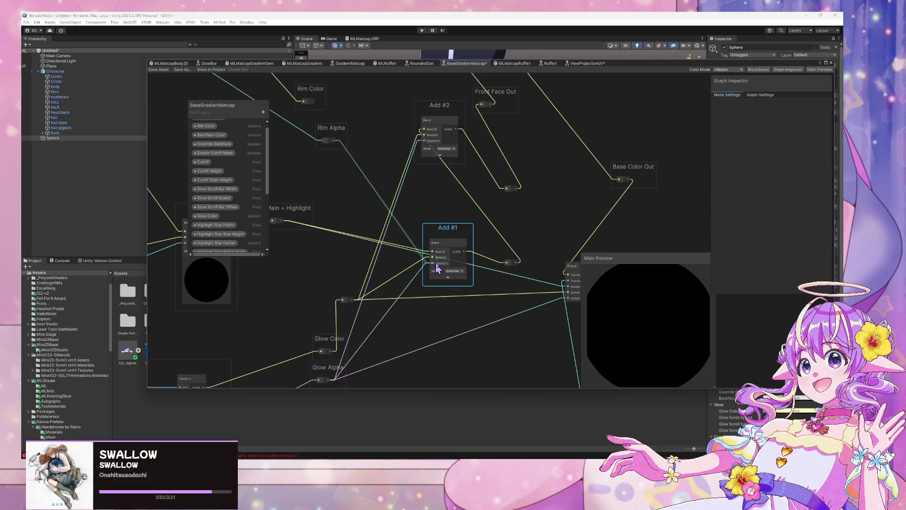
scroll(466, 196, "up", 2)
left_click_drag(428, 312, 437, 279)
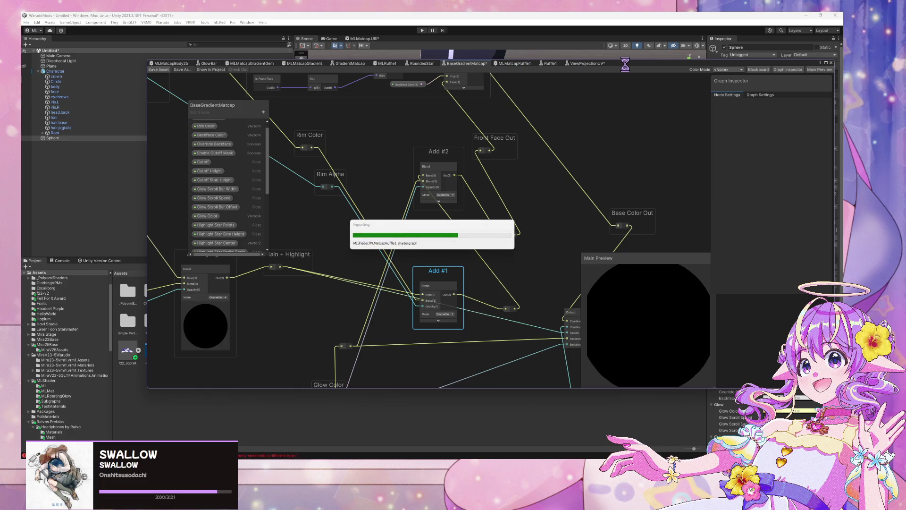
- Delete the test Sphere from the scene
left_click_drag(628, 70, 609, 246)
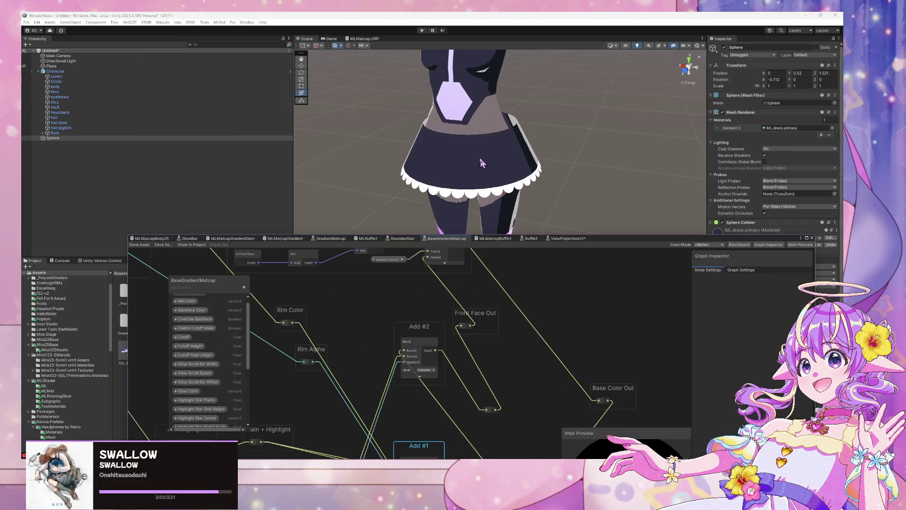
scroll(478, 148, "up", 2)
mouse_move(478, 148)
left_mouse_down()
mouse_move(508, 144)
mouse_move(498, 96)
mouse_move(505, 126)
mouse_move(492, 149)
left_mouse_up()
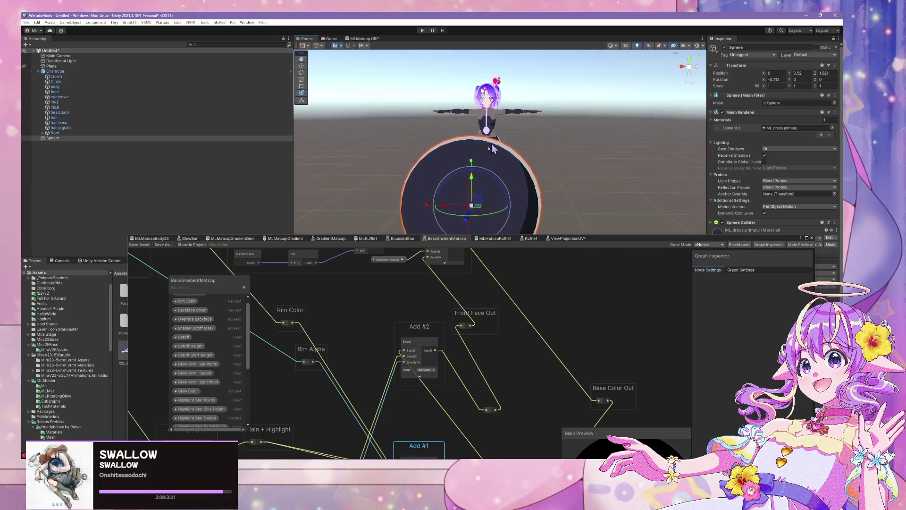
key("Delete")
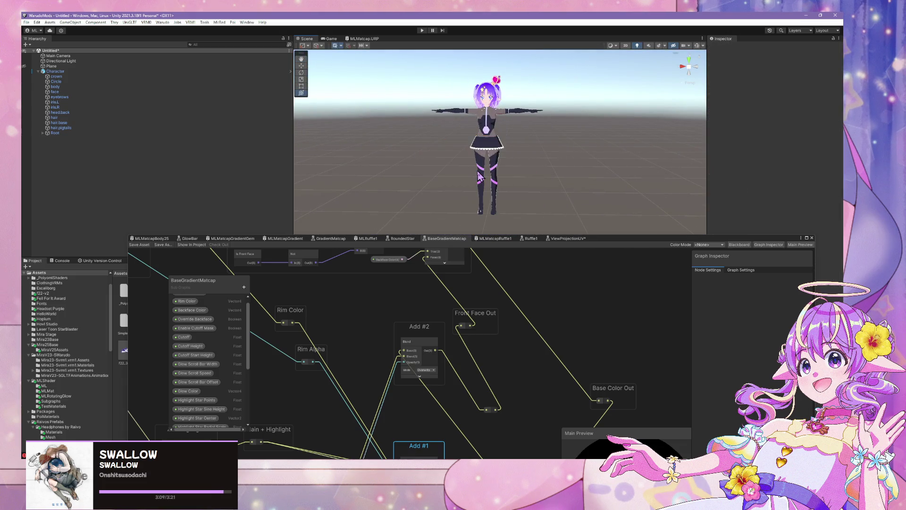
- Inspect the skirt ruffle from side and front close-ups, then open the ViewProjectionUV graph
scroll(500, 165, "up", 10)
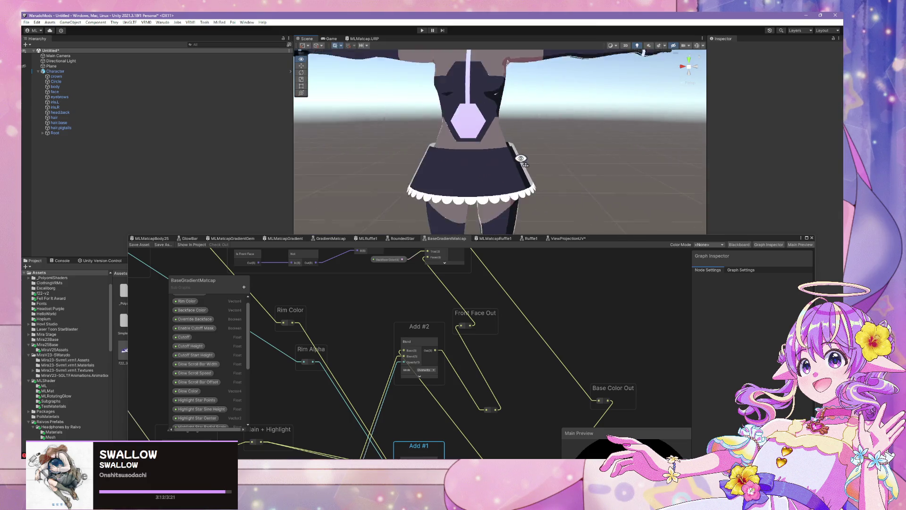
left_click_drag(521, 159, 758, 178)
key("f")
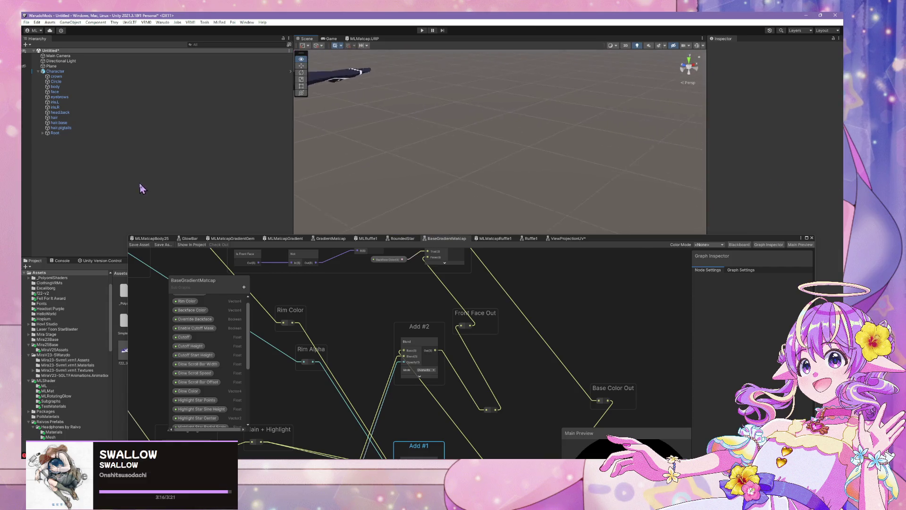
mouse_move(328, 209)
left_mouse_down()
mouse_move(446, 216)
mouse_move(429, 197)
left_mouse_up()
key("f")
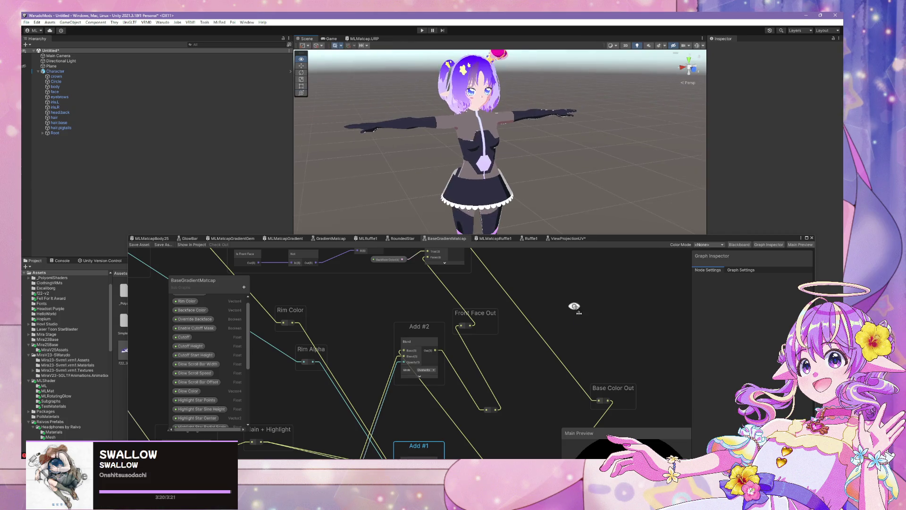
key("f")
left_click_drag(500, 158, 485, 205)
key("f")
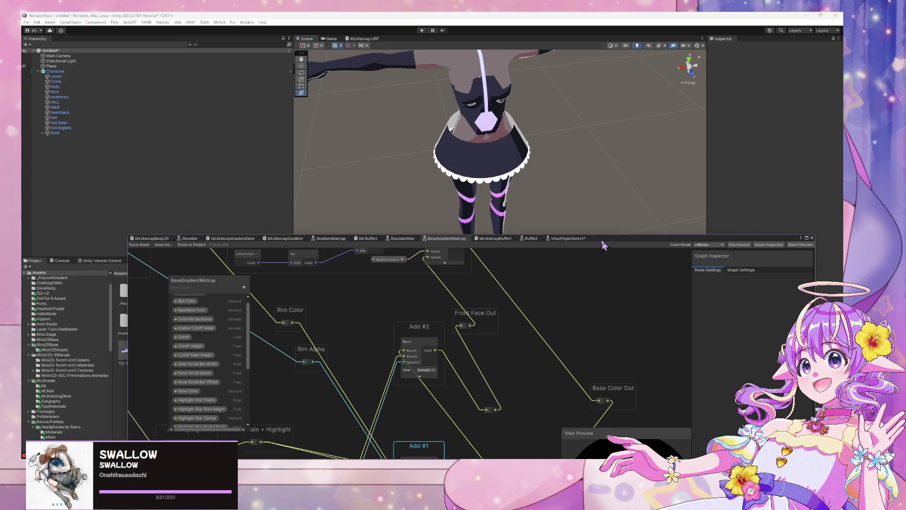
left_click_drag(602, 239, 634, 98)
left_click(597, 94)
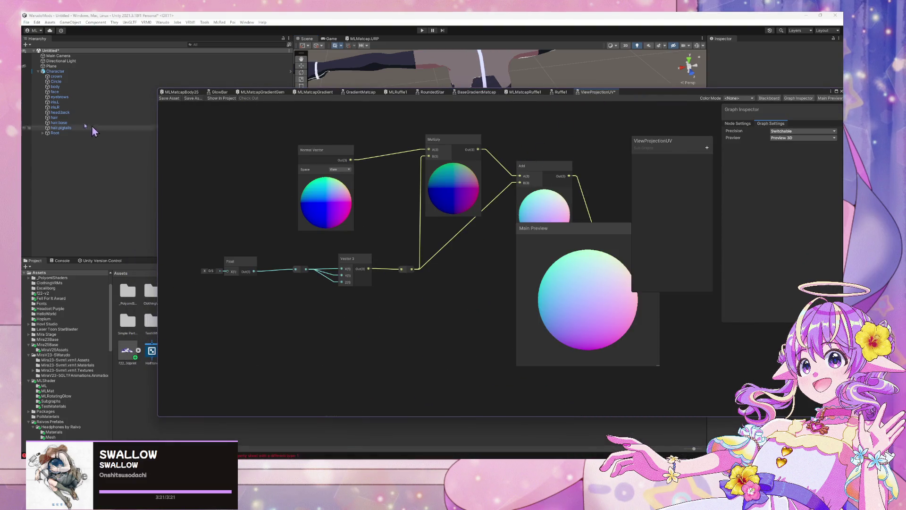
- Close the ViewProjectionUV graph, discarding its unsaved changes
right_click(594, 93)
left_click(607, 104)
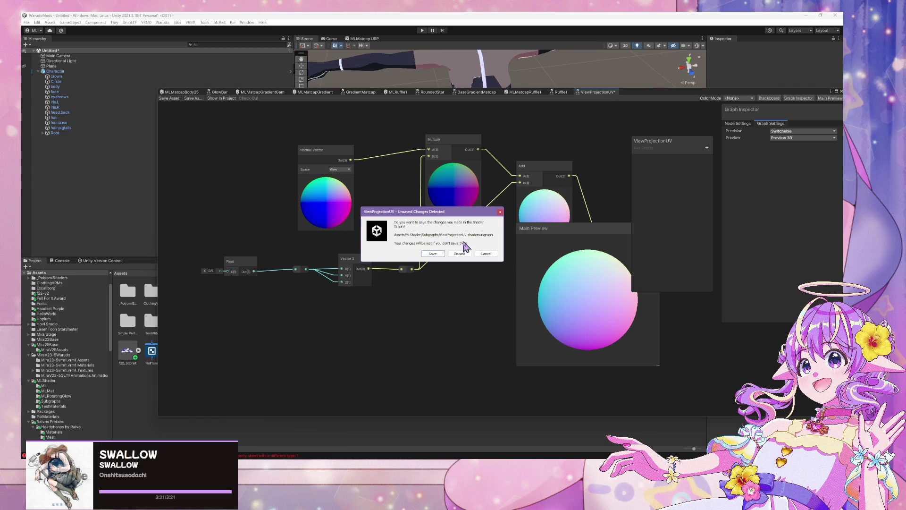
left_click(458, 254)
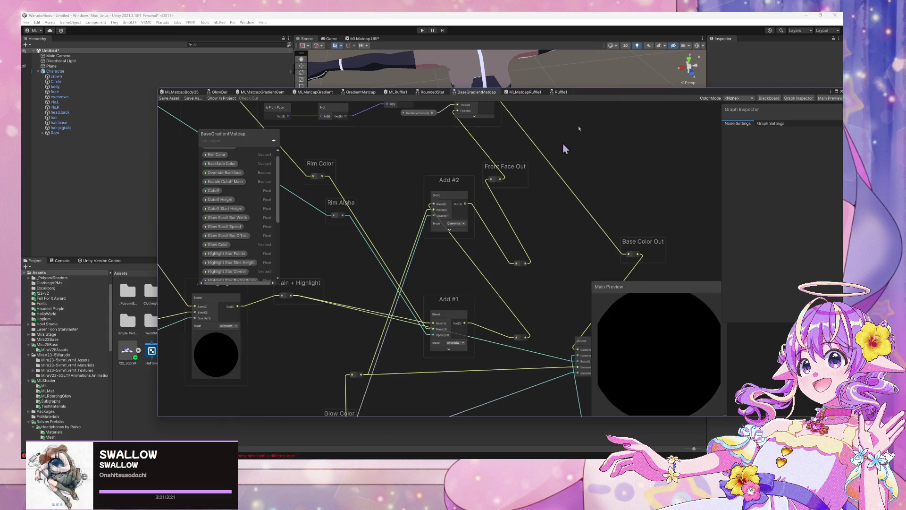
- In MLMatcapRuffle1, shift the Glow, Star Highlight and Main Matcap groups further left
left_click(522, 93)
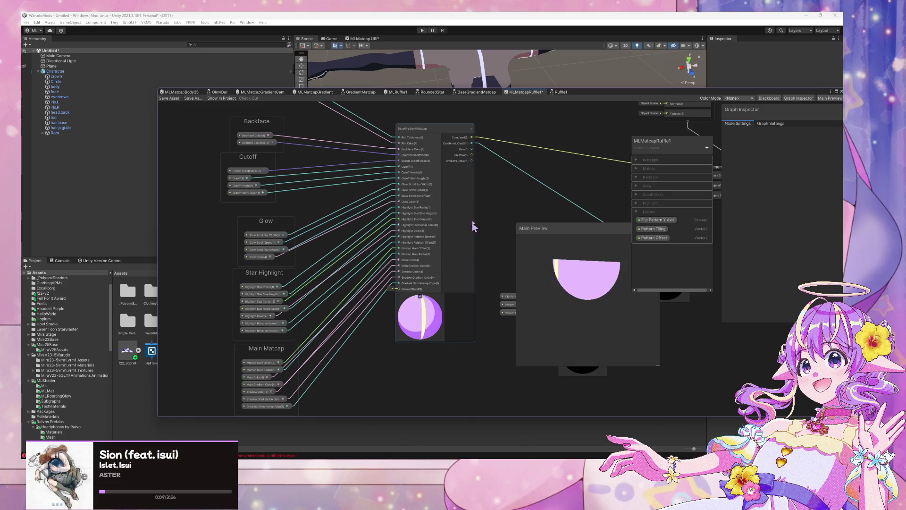
scroll(405, 213, "down", 1)
left_click_drag(272, 223, 242, 219)
left_click(277, 266)
left_click_drag(283, 331, 245, 336)
left_click_drag(540, 225, 339, 263)
scroll(339, 263, "up", 1)
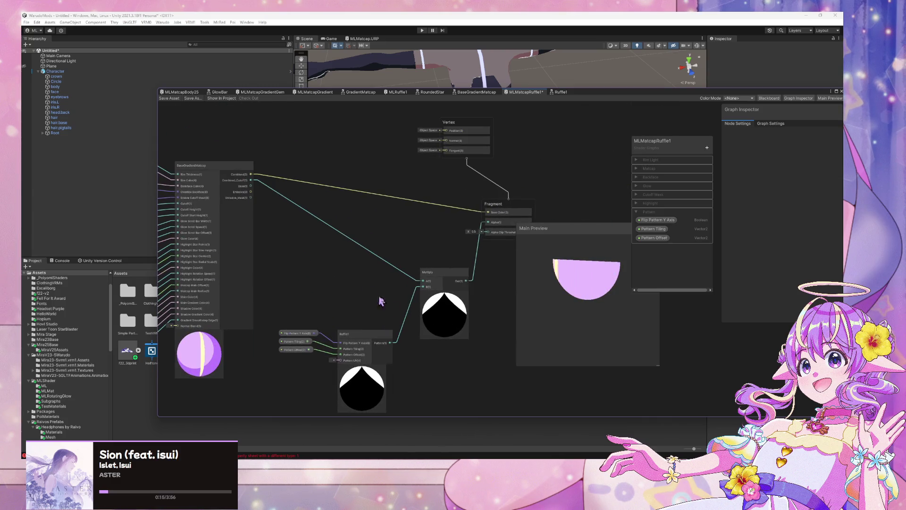
left_click_drag(375, 197, 427, 234)
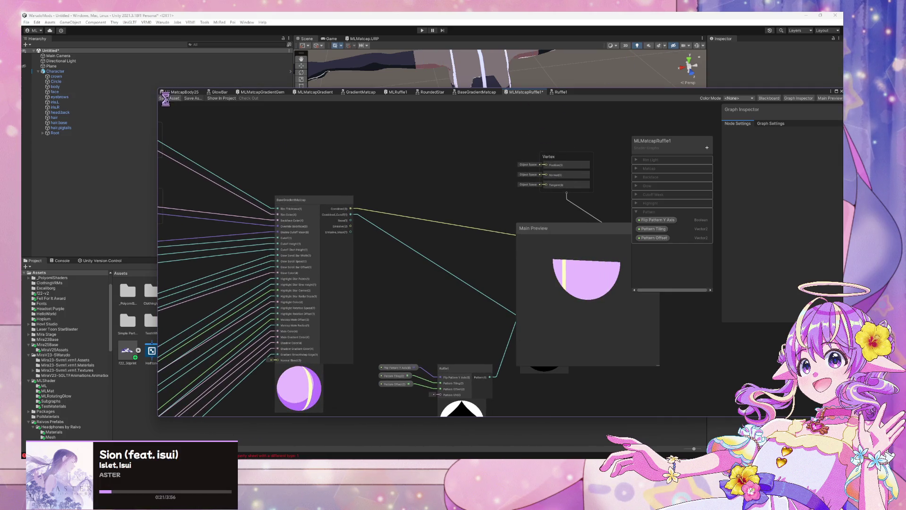
mouse_move(380, 169)
left_mouse_down()
mouse_move(404, 124)
mouse_move(571, 144)
mouse_move(572, 112)
mouse_move(543, 189)
mouse_move(506, 143)
mouse_move(449, 118)
mouse_move(397, 159)
left_mouse_up()
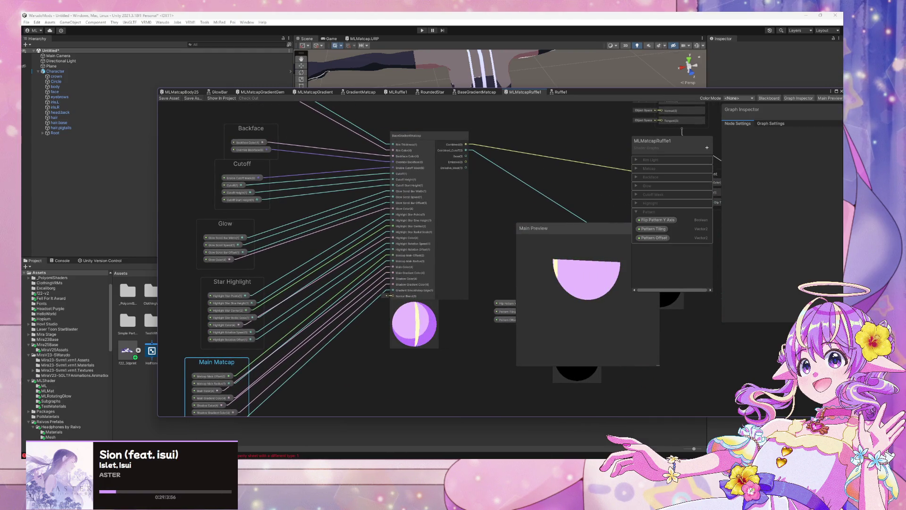
- Clear the console errors and nudge the Ruffle1 node slightly up
left_click(60, 261)
left_click(28, 267)
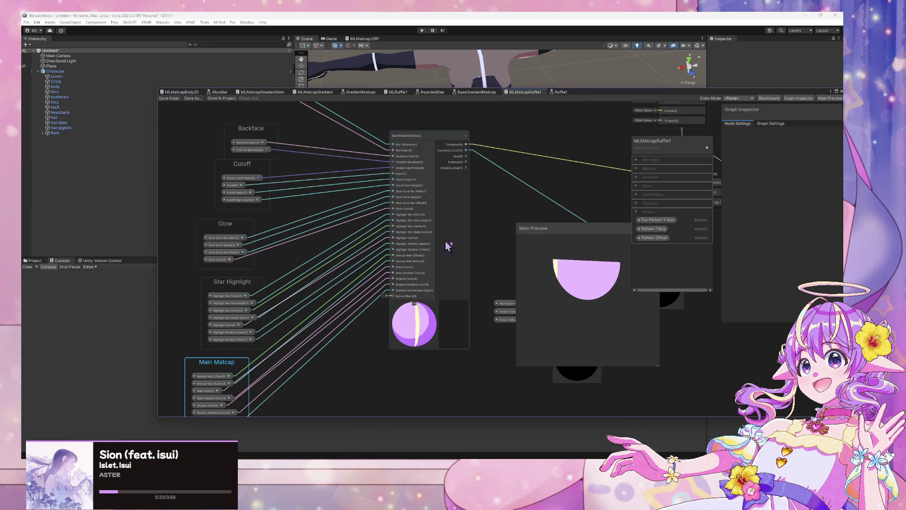
scroll(472, 245, "up", 2)
mouse_move(456, 248)
left_mouse_down()
mouse_move(433, 209)
mouse_move(352, 177)
mouse_move(423, 288)
left_mouse_up()
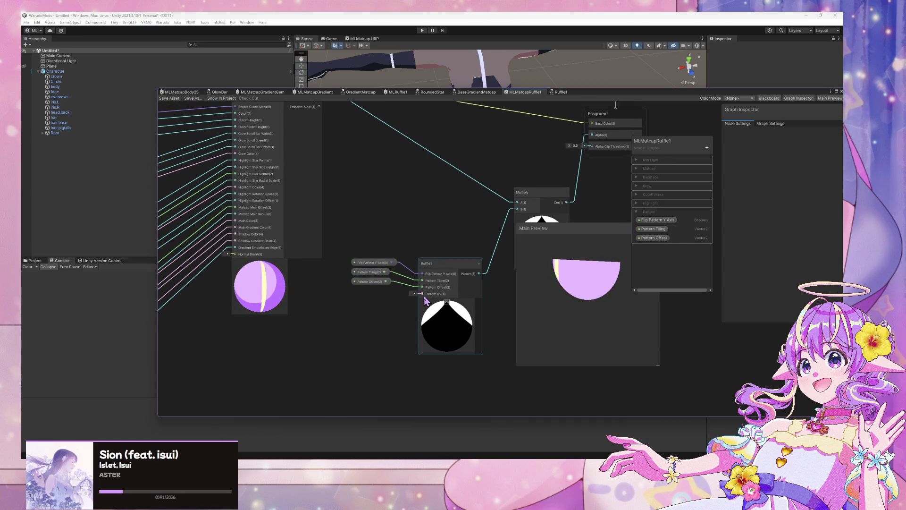
mouse_move(366, 176)
left_mouse_down()
mouse_move(277, 271)
mouse_move(199, 279)
mouse_move(412, 195)
mouse_move(526, 253)
mouse_move(439, 271)
mouse_move(245, 247)
mouse_move(269, 237)
left_mouse_up()
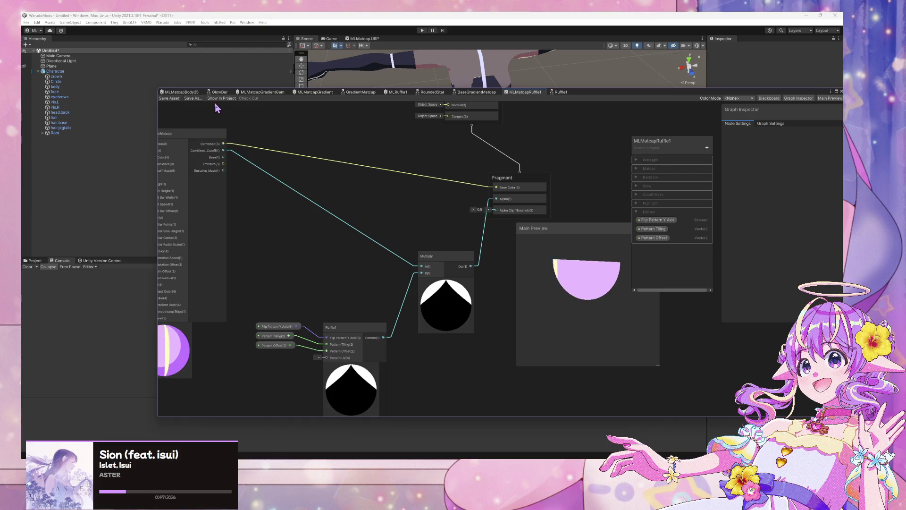
mouse_move(368, 338)
left_mouse_down()
mouse_move(366, 316)
mouse_move(365, 327)
left_mouse_up()
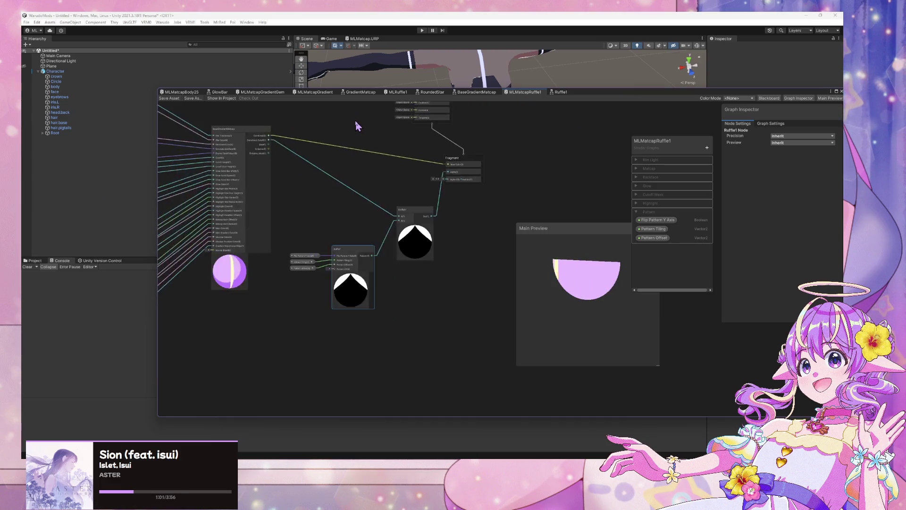
mouse_move(621, 88)
left_mouse_down()
mouse_move(621, 257)
mouse_move(621, 225)
left_mouse_up()
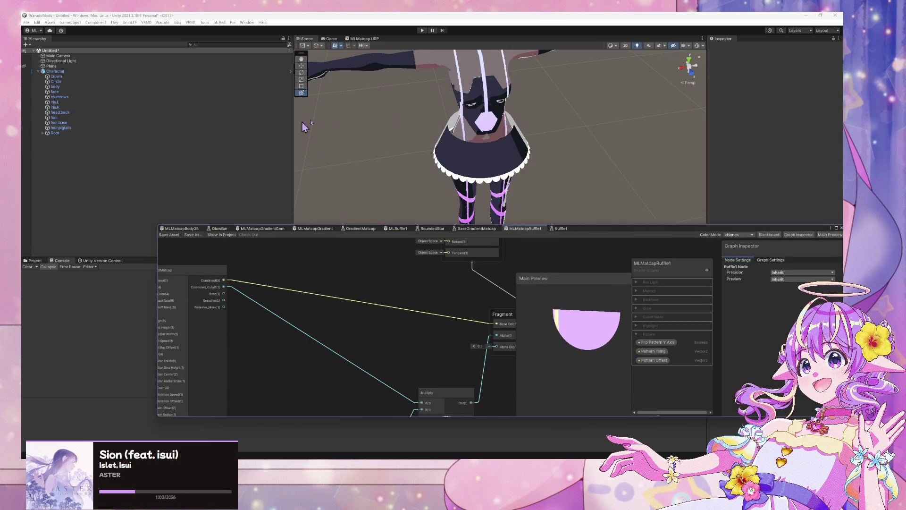
- Select the skirt's Circle ruffle mesh in the Scene
left_click(488, 118)
mouse_move(518, 144)
left_mouse_down()
mouse_move(490, 162)
mouse_move(508, 119)
mouse_move(476, 142)
left_mouse_up()
scroll(493, 166, "up", 5)
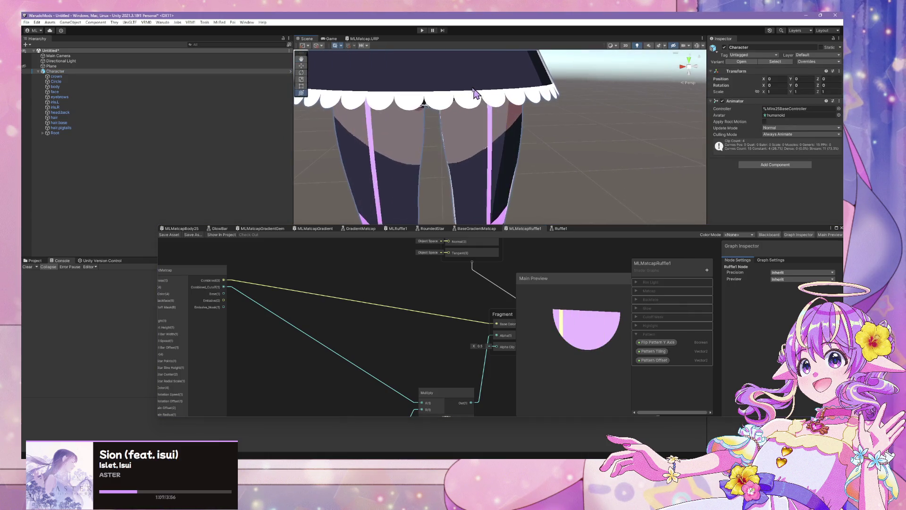
left_click(415, 99)
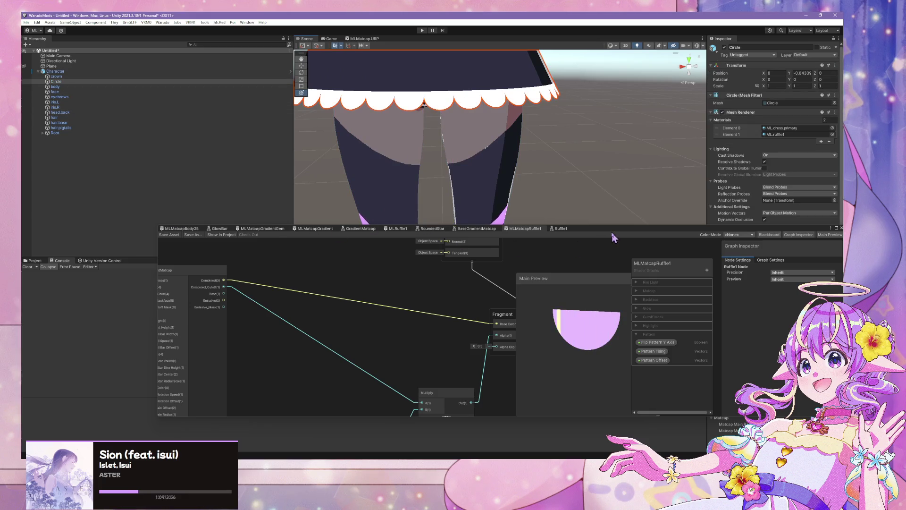
left_click_drag(582, 231, 708, 343)
- Assign the Shader Graphs/MLMatcapRuffle1 shader to the ML.ruffle1 material
left_click(36, 261)
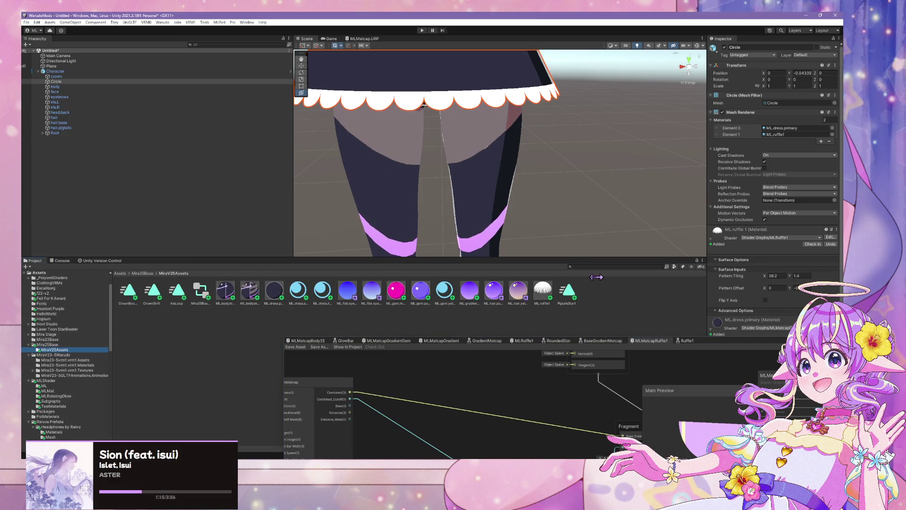
left_click(536, 301)
left_click(769, 54)
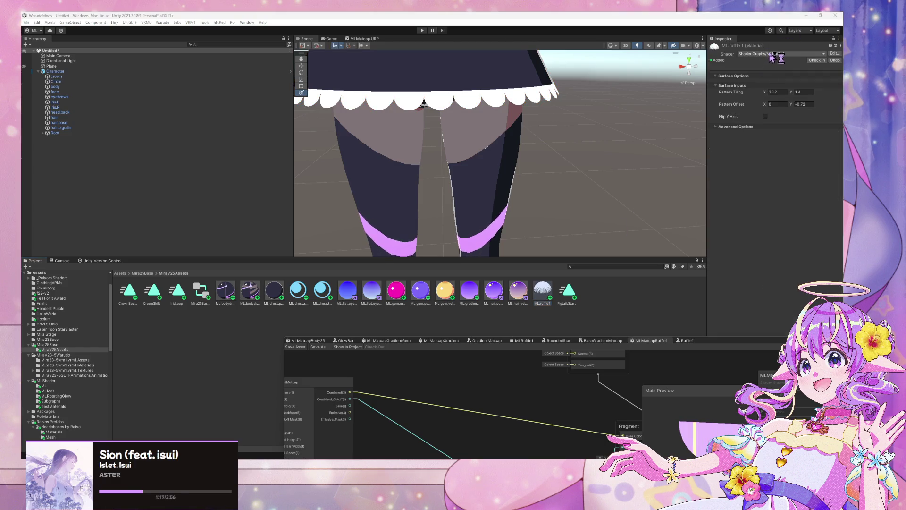
type("dres")
key("BackSpace")
key("BackSpace")
key("BackSpace")
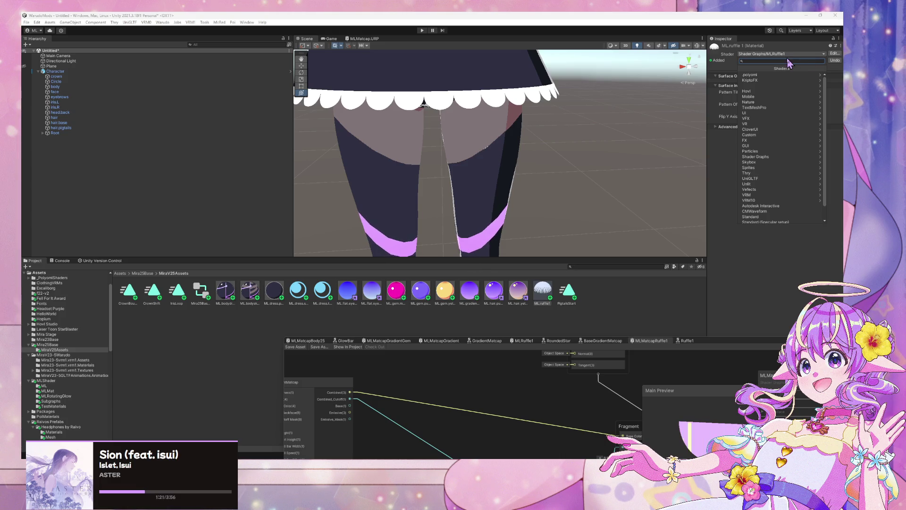
type("ruffl")
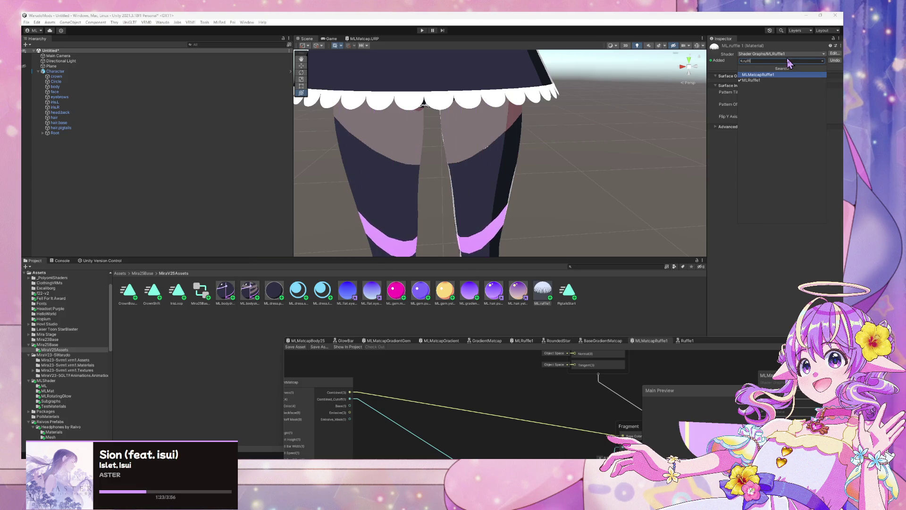
left_click(758, 75)
left_click_drag(493, 80, 500, 94)
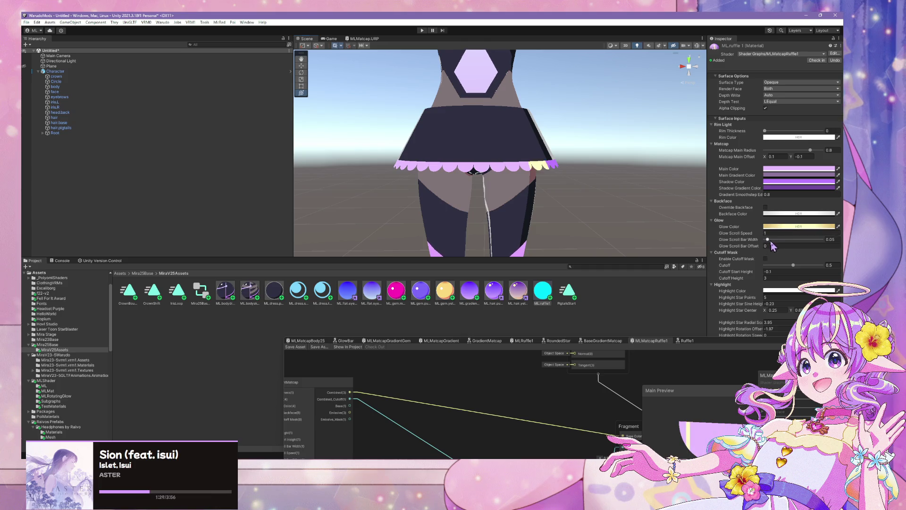
- Set the ruffle material's main colour to nearly white
left_click(808, 227)
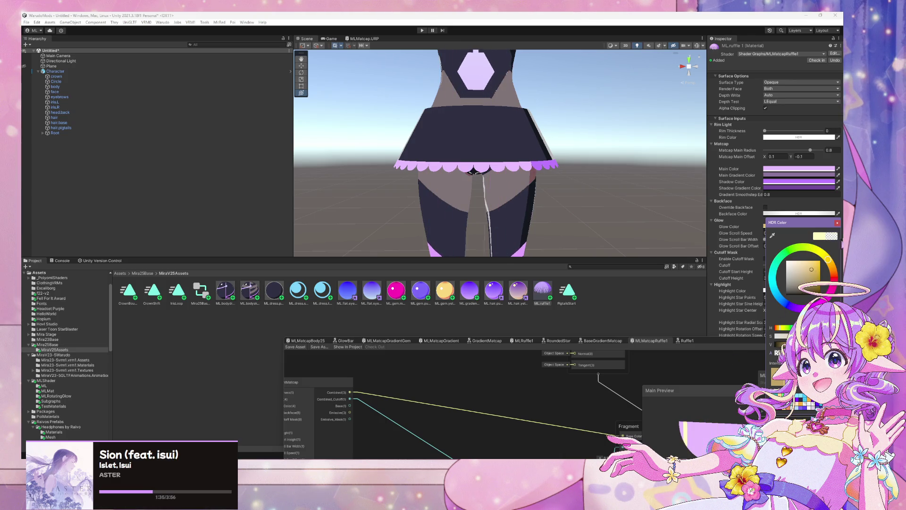
left_click(838, 223)
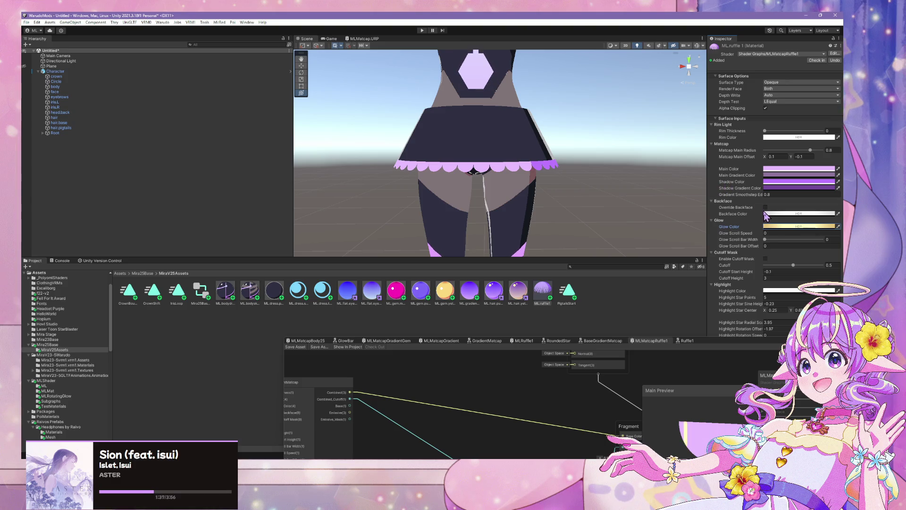
mouse_move(519, 161)
left_mouse_down()
mouse_move(543, 168)
mouse_move(515, 173)
mouse_move(670, 176)
mouse_move(841, 150)
left_mouse_up()
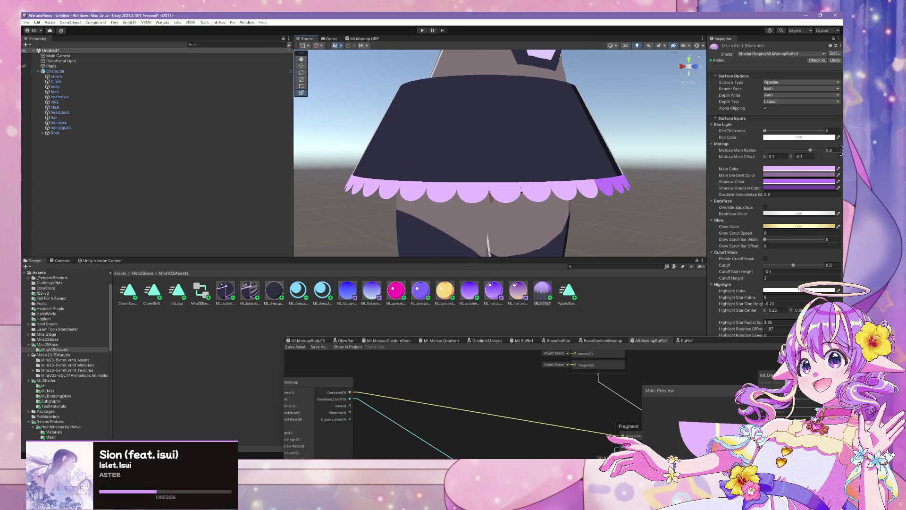
left_click(804, 171)
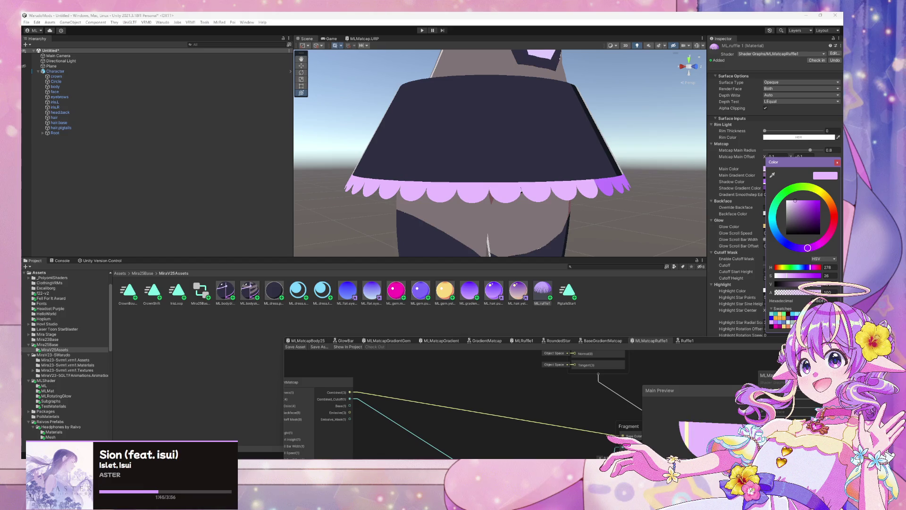
left_click(787, 202)
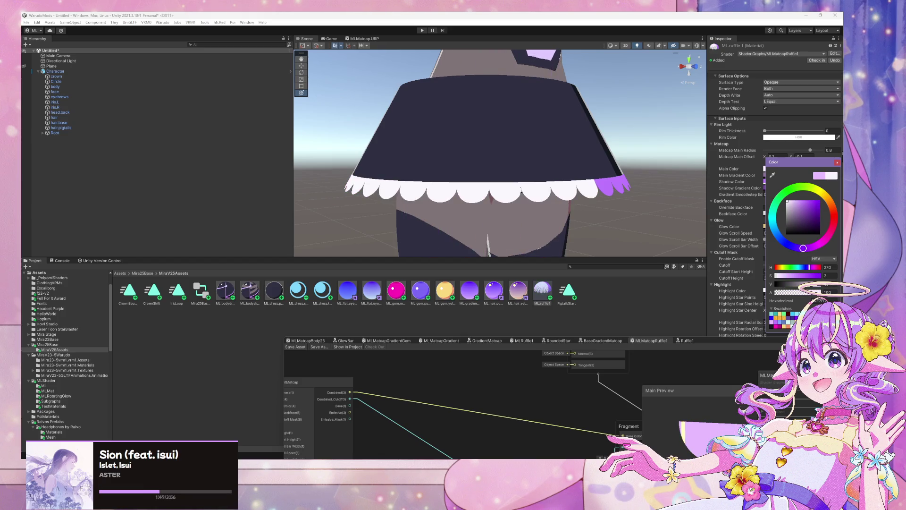
left_click(838, 164)
- Change both the Shadow Color and Shadow Gradient Color to pale lilac
left_click(799, 182)
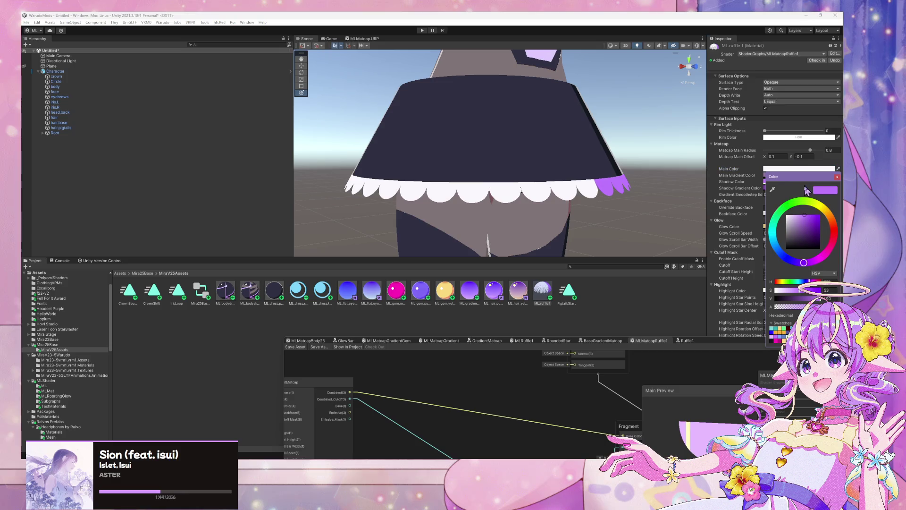
left_click(789, 218)
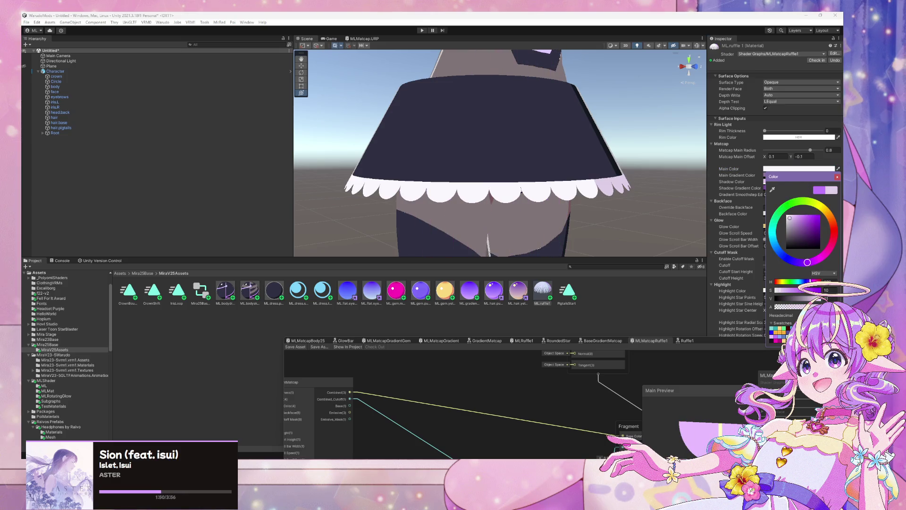
left_click(839, 178)
left_click(839, 188)
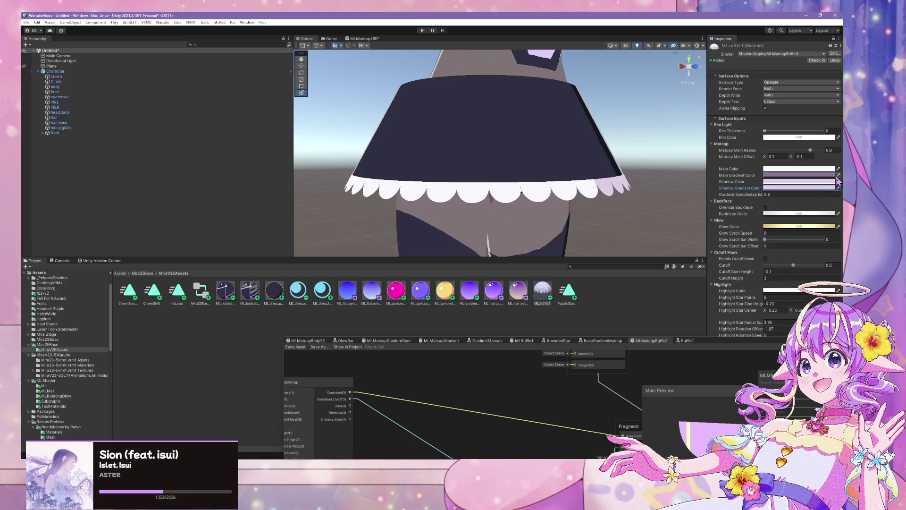
left_click(799, 182)
scroll(427, 111, "down", 5)
mouse_move(425, 107)
left_mouse_down()
mouse_move(364, 107)
mouse_move(372, 134)
mouse_move(473, 135)
mouse_move(427, 109)
mouse_move(395, 113)
mouse_move(494, 126)
left_mouse_up()
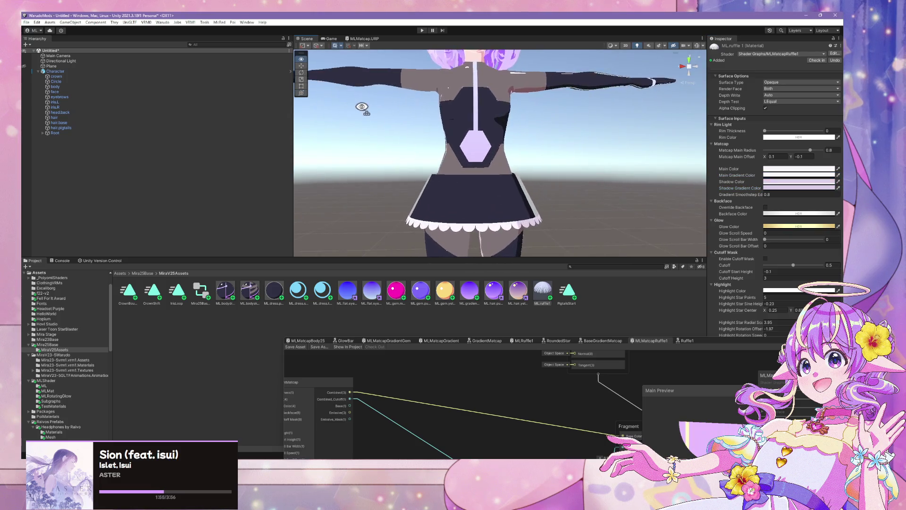
- Enlarge the Shader Graph window, zoom in, and nudge the Glow group up and left
scroll(395, 115, "up", 5)
scroll(396, 116, "down", 4)
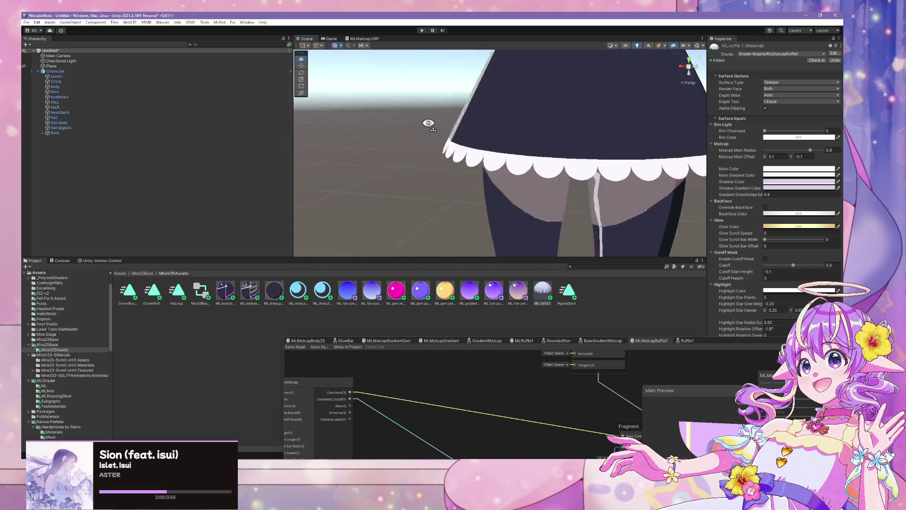
scroll(428, 123, "down", 4)
scroll(428, 123, "up", 3)
scroll(428, 123, "up", 2)
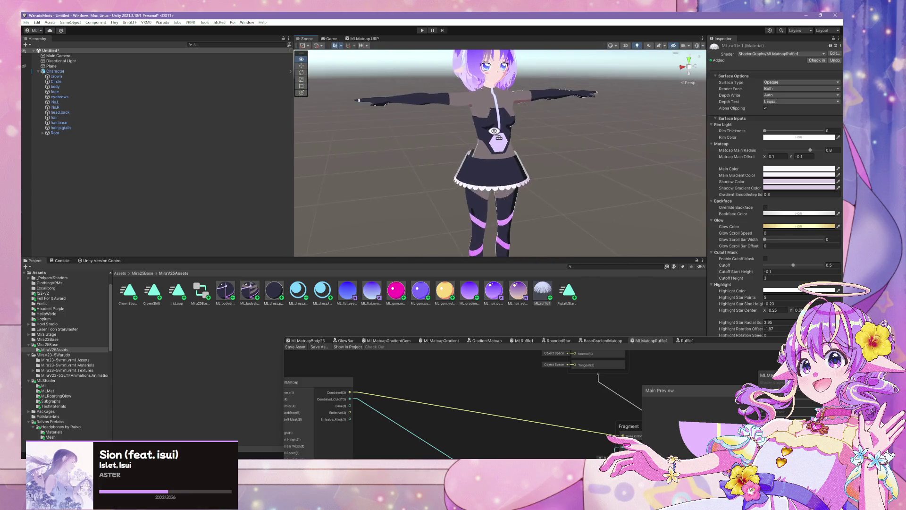
scroll(494, 127, "up", 3)
scroll(494, 127, "down", 3)
scroll(494, 125, "up", 4)
scroll(494, 125, "down", 4)
scroll(494, 125, "up", 5)
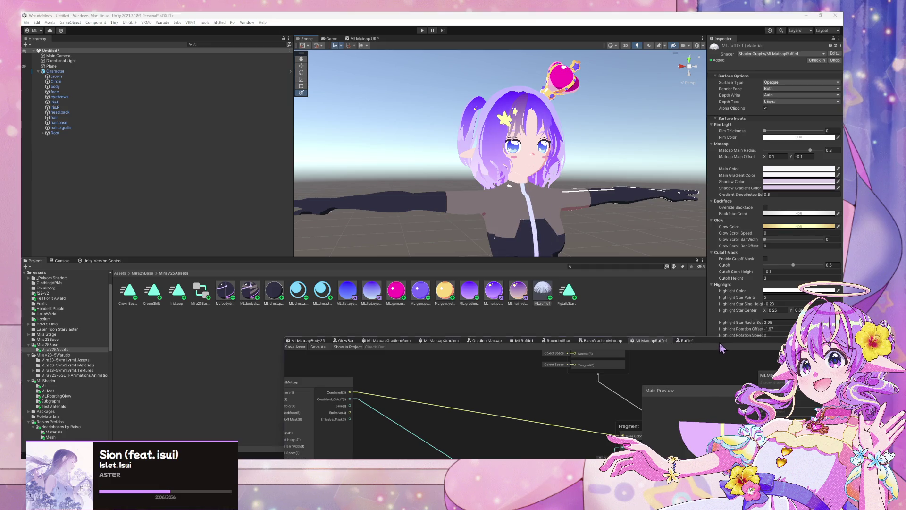
mouse_move(694, 352)
left_mouse_down()
mouse_move(637, 188)
mouse_move(667, 163)
left_mouse_up()
scroll(529, 244, "down", 5)
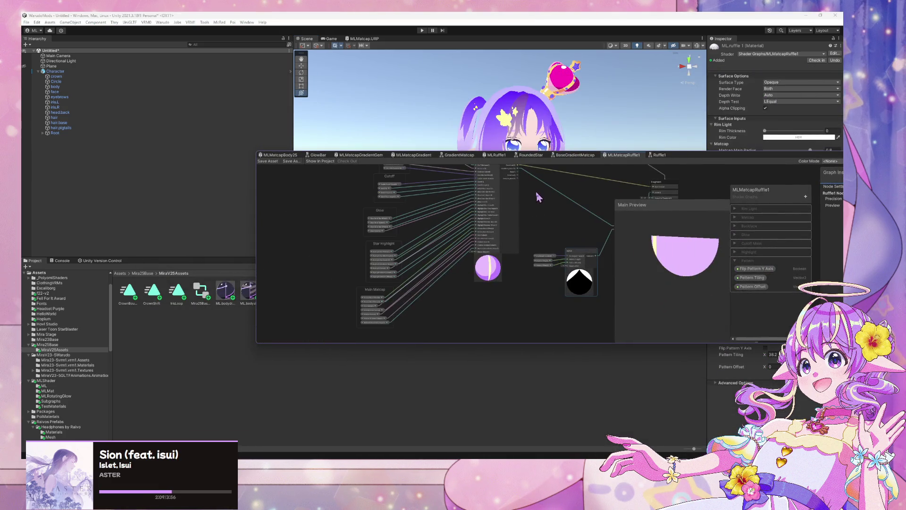
scroll(446, 212, "up", 5)
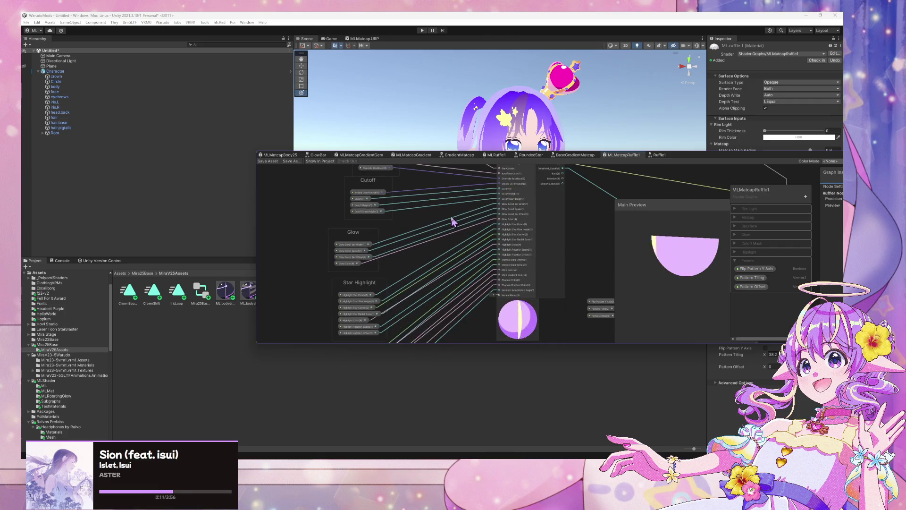
left_click_drag(347, 287, 339, 282)
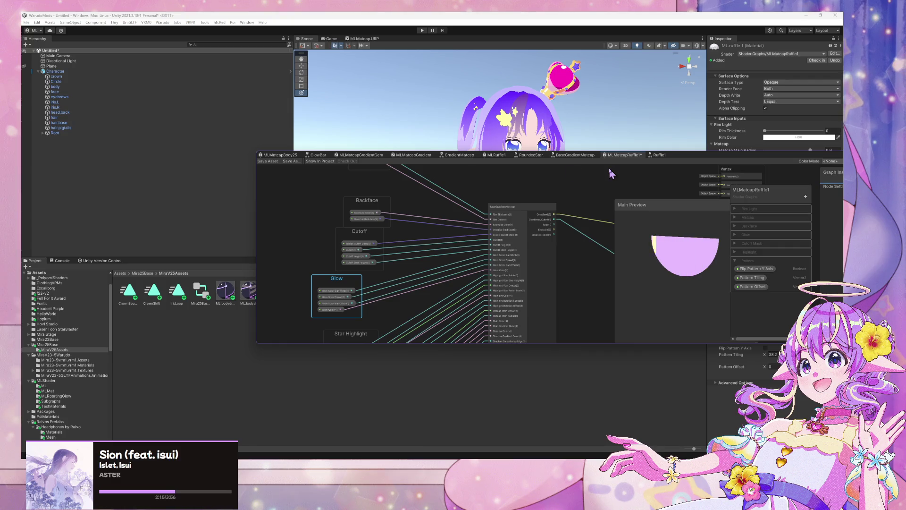
scroll(612, 174, "down", 2)
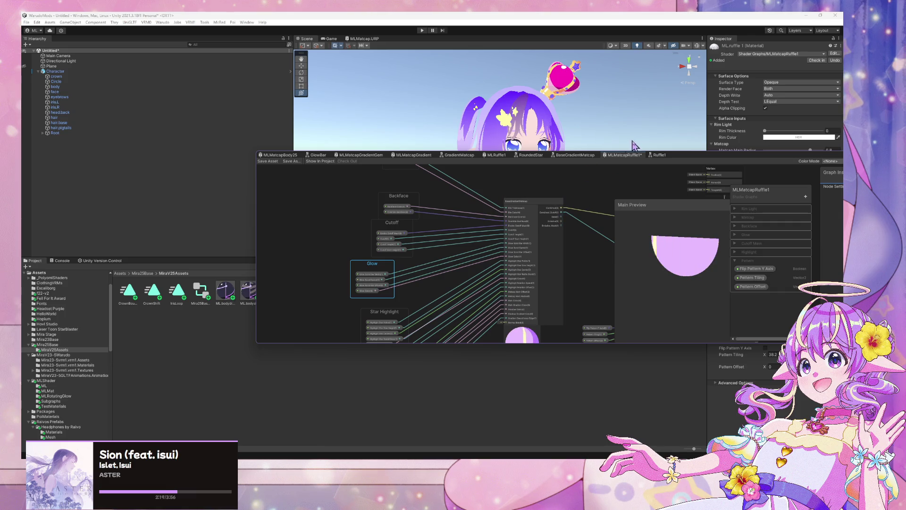
- Lower the Shader Graph window and orbit close to the torso and white-trimmed skirt
left_click_drag(687, 159, 633, 212)
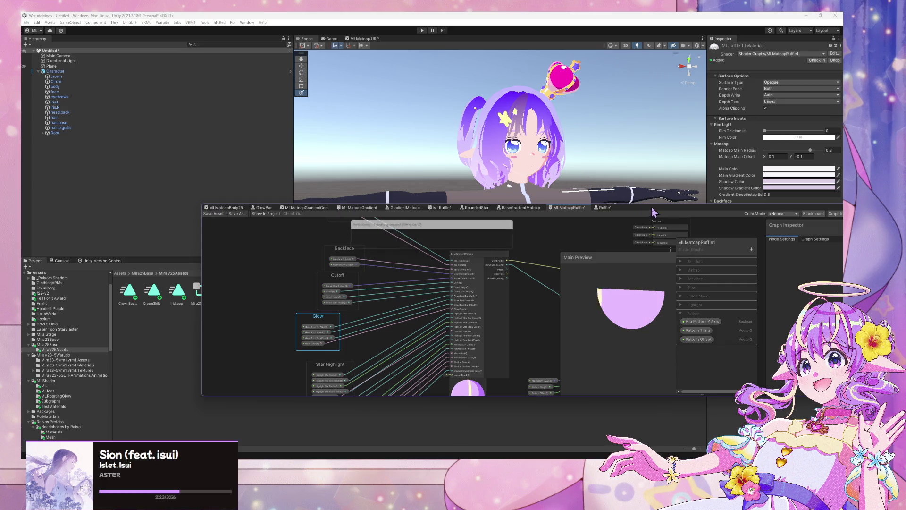
left_click_drag(236, 208, 238, 302)
left_click_drag(581, 231, 585, 177)
scroll(585, 177, "up", 5)
mouse_move(526, 171)
left_mouse_down()
mouse_move(536, 192)
mouse_move(435, 188)
mouse_move(500, 170)
left_mouse_up()
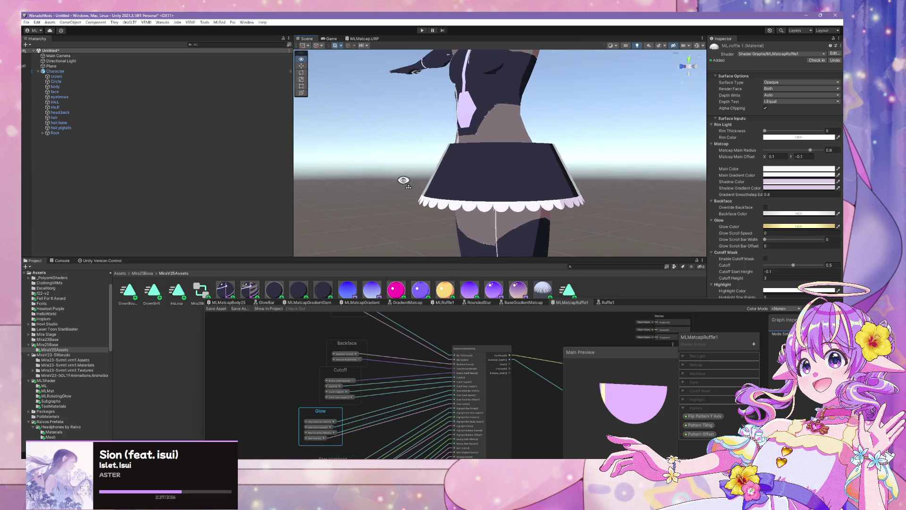
- Select the skirt's Circle mesh and enable Flip Pattern Y Axis on the ruffle material
left_click(506, 167)
left_click(516, 168)
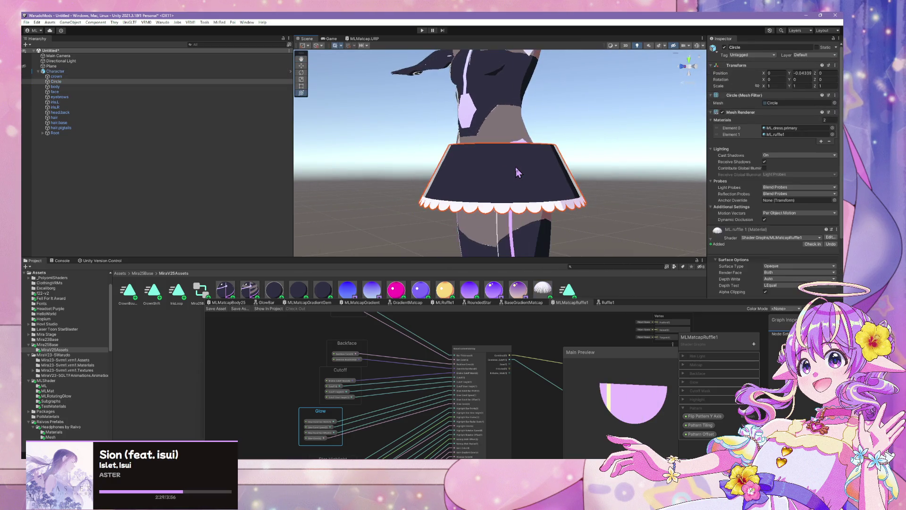
scroll(729, 164, "down", 5)
left_click_drag(577, 195, 580, 207)
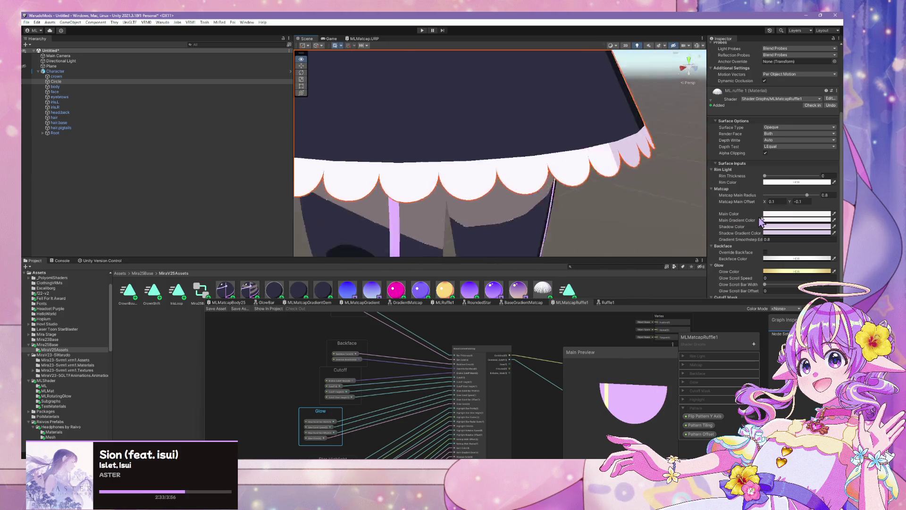
scroll(519, 165, "down", 5)
scroll(519, 166, "up", 5)
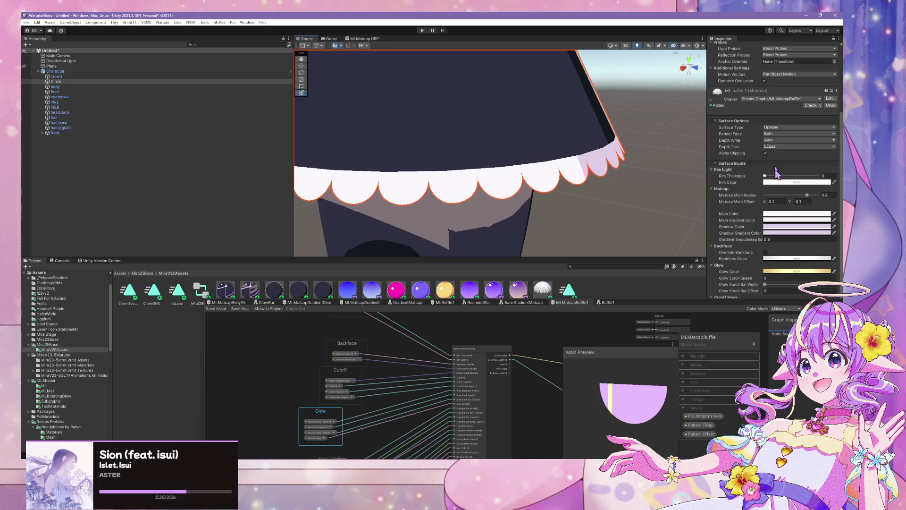
scroll(779, 171, "down", 8)
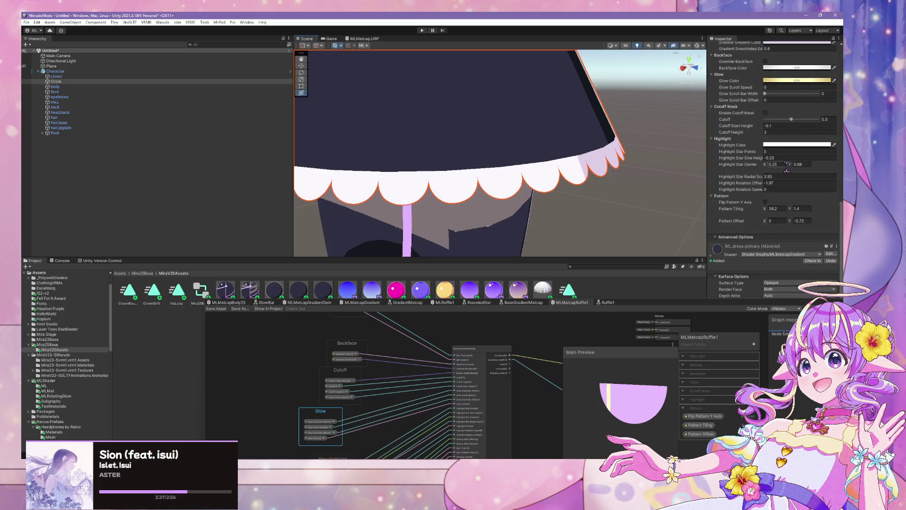
left_click(765, 203)
left_click(766, 202)
- Check the flipped scallops on the whole skirt, reselecting the Circle mesh and toggling scene lighting off and on
mouse_move(538, 149)
left_mouse_down()
mouse_move(619, 148)
mouse_move(542, 137)
mouse_move(586, 147)
left_mouse_up()
scroll(542, 137, "up", 5)
left_click(565, 148)
left_click(565, 148)
scroll(576, 150, "down", 5)
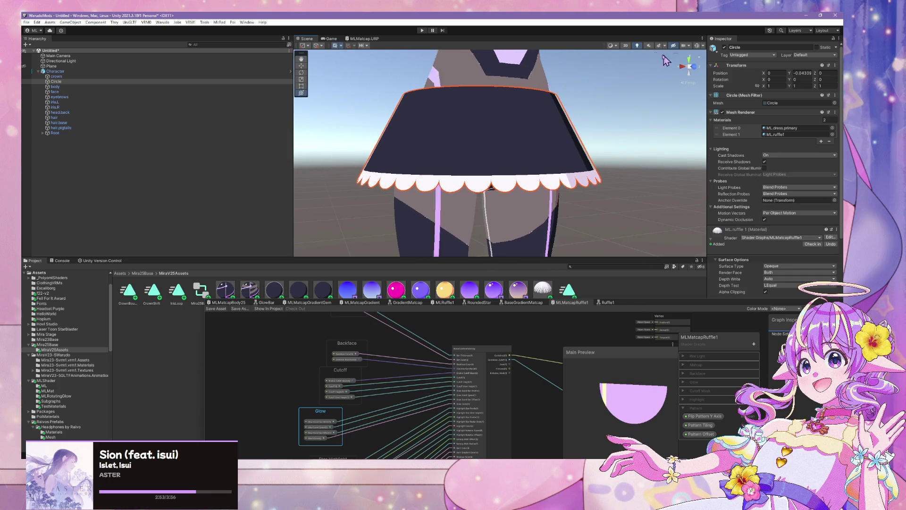
left_click(639, 47)
left_click(639, 46)
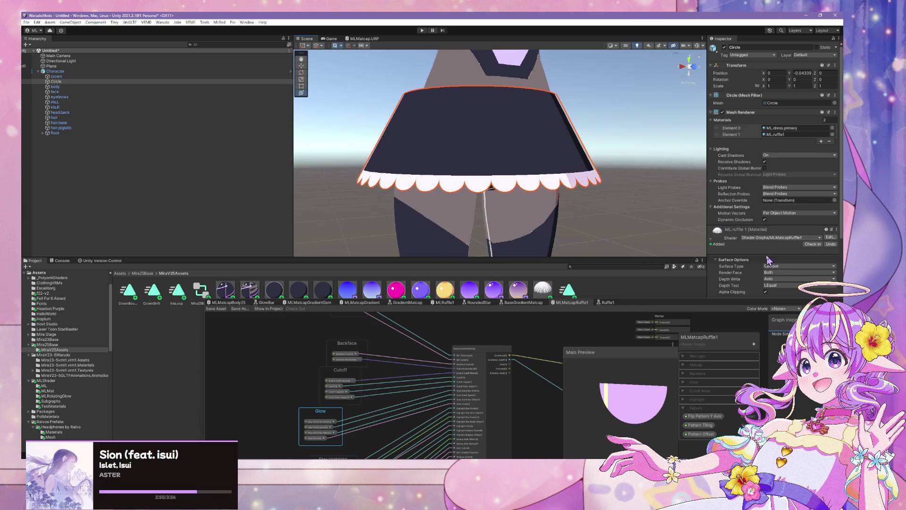
- Raise Pattern Tiling Y, then bring it back down near 2 while viewing the skirt
scroll(760, 215, "down", 10)
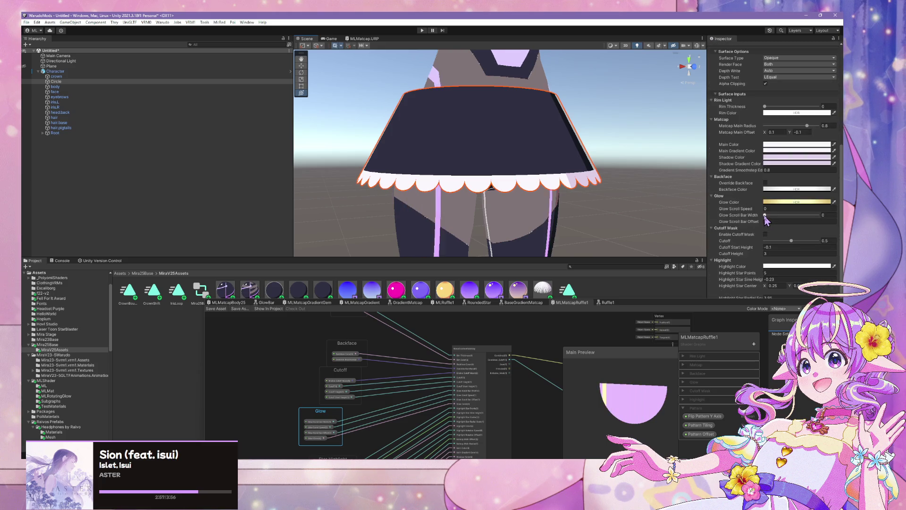
scroll(754, 208, "down", 5)
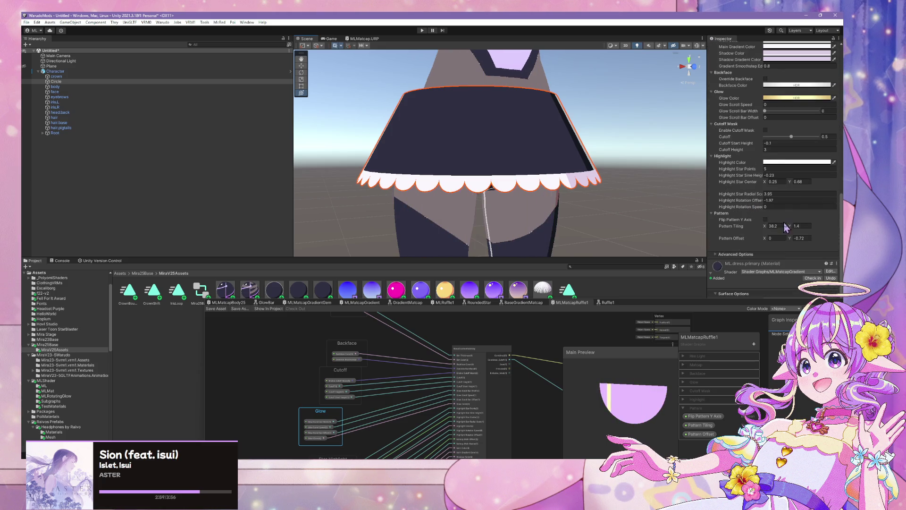
left_click_drag(792, 226, 798, 226)
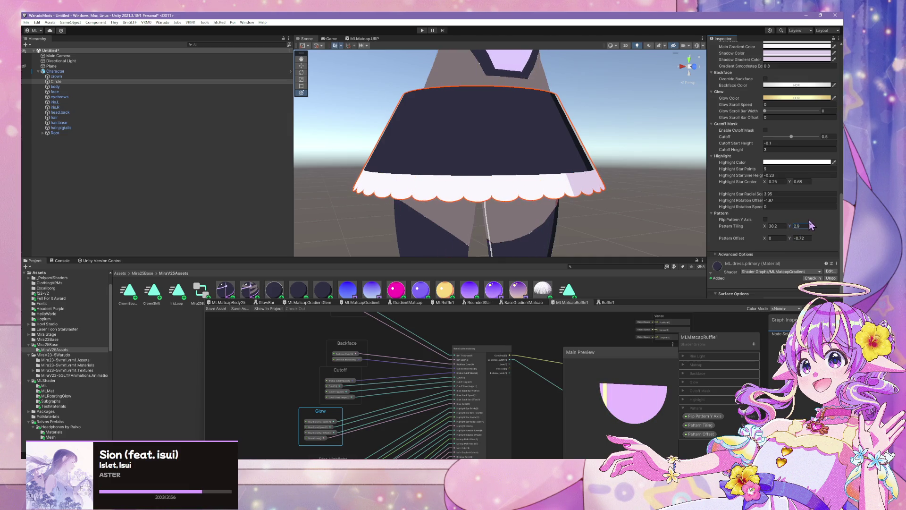
left_click_drag(803, 218, 828, 217)
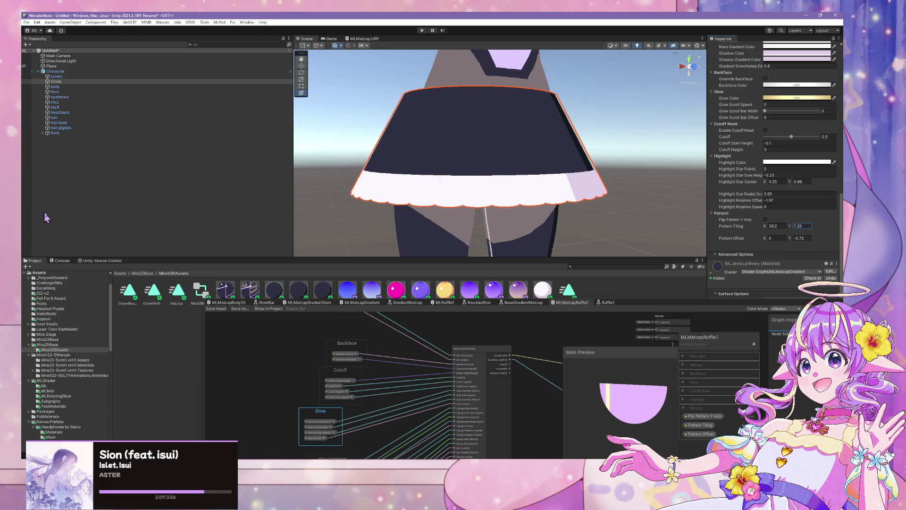
left_click_drag(94, 211, 799, 206)
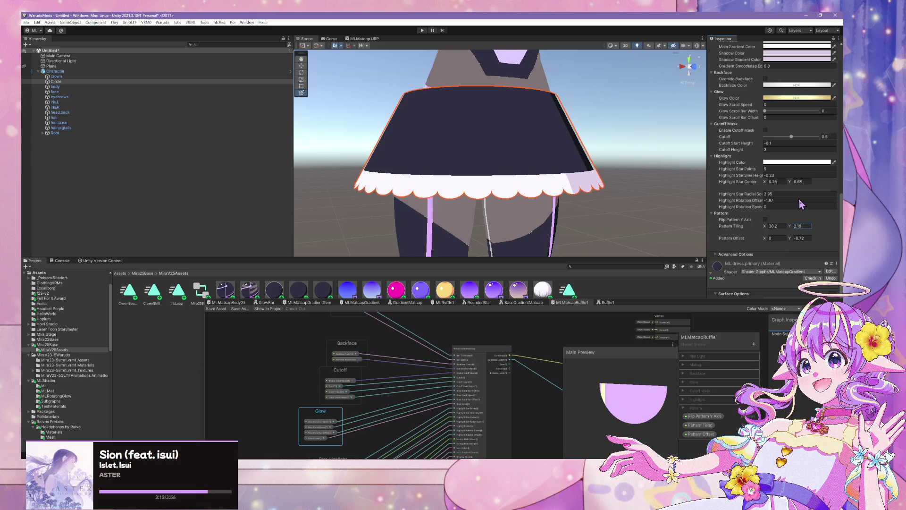
left_click_drag(622, 196, 449, 196)
scroll(449, 196, "up", 6)
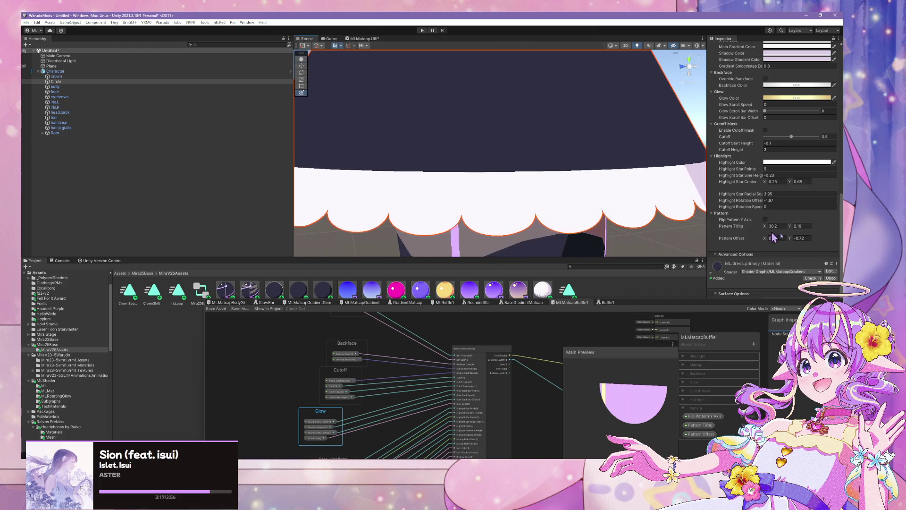
- Fine-tune Pattern Tiling Y from about 1.82 down to 1.71
left_click_drag(792, 229, 803, 231)
mouse_move(615, 194)
left_mouse_down()
mouse_move(745, 188)
mouse_move(781, 202)
mouse_move(521, 195)
mouse_move(636, 194)
mouse_move(590, 196)
left_mouse_up()
scroll(590, 196, "up", 2)
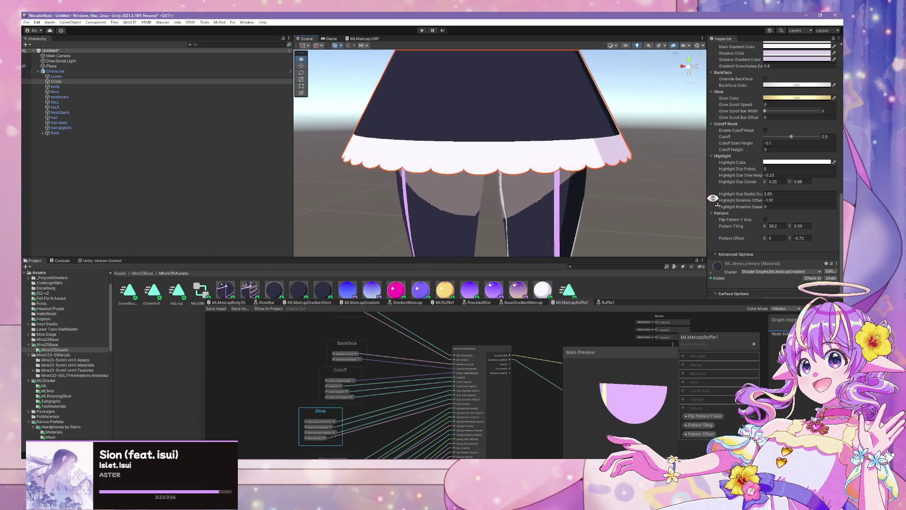
left_click(796, 226)
key("Escape")
left_click_drag(793, 229, 786, 229)
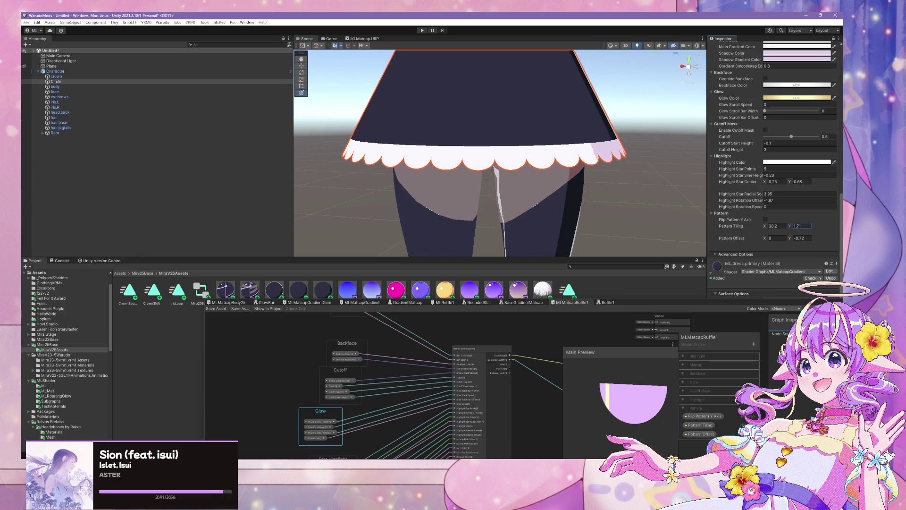